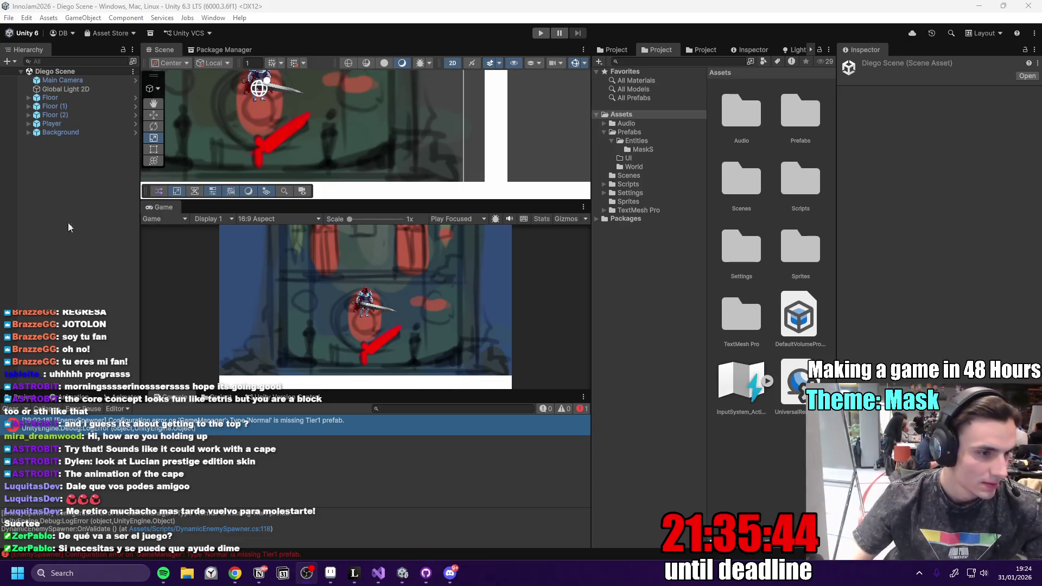
- Switch from Unity to GitHub Desktop and show the InnoGameJam2026 repository
key(alt+Tab)
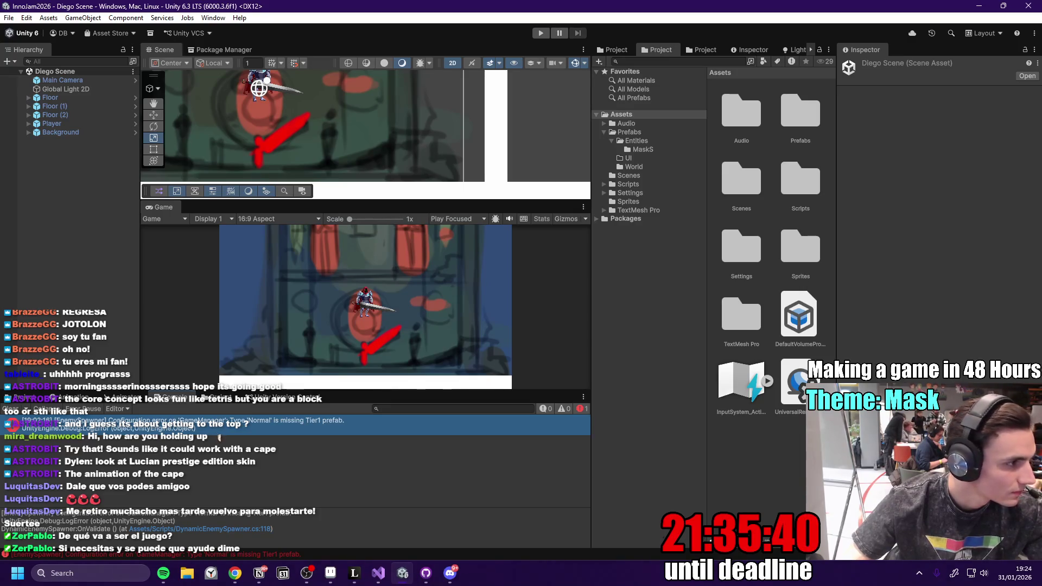
key(alt+Tab)
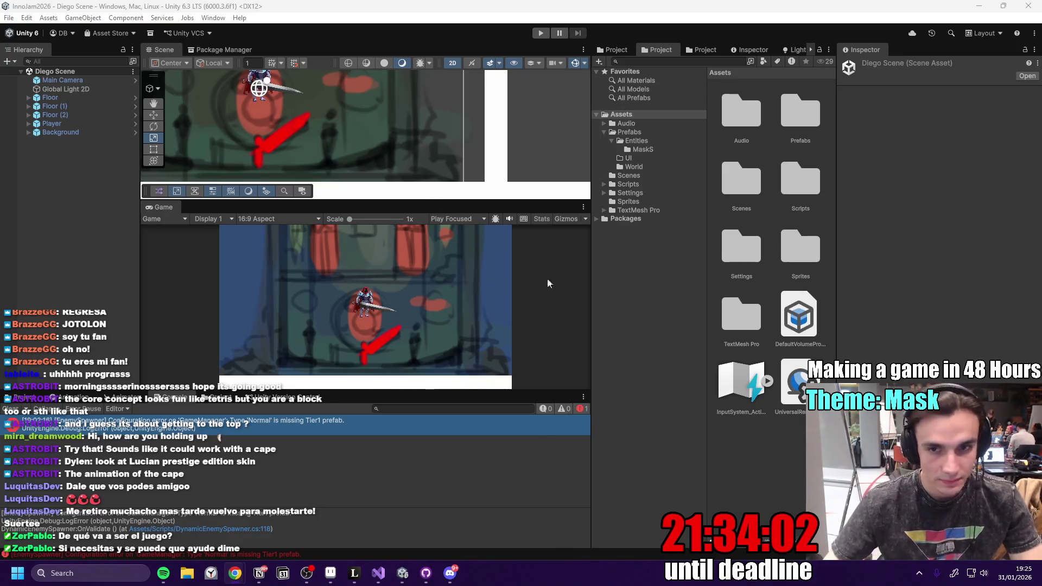
click(427, 573)
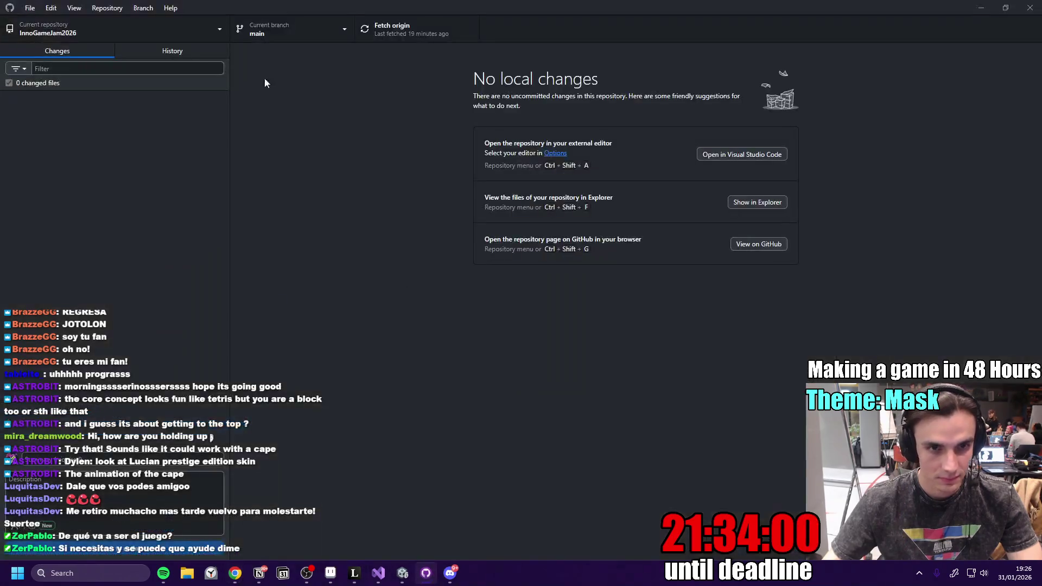
- Fetch and pull the two new origin commits into main, then go via Unity to Notion's to-do page
click(396, 32)
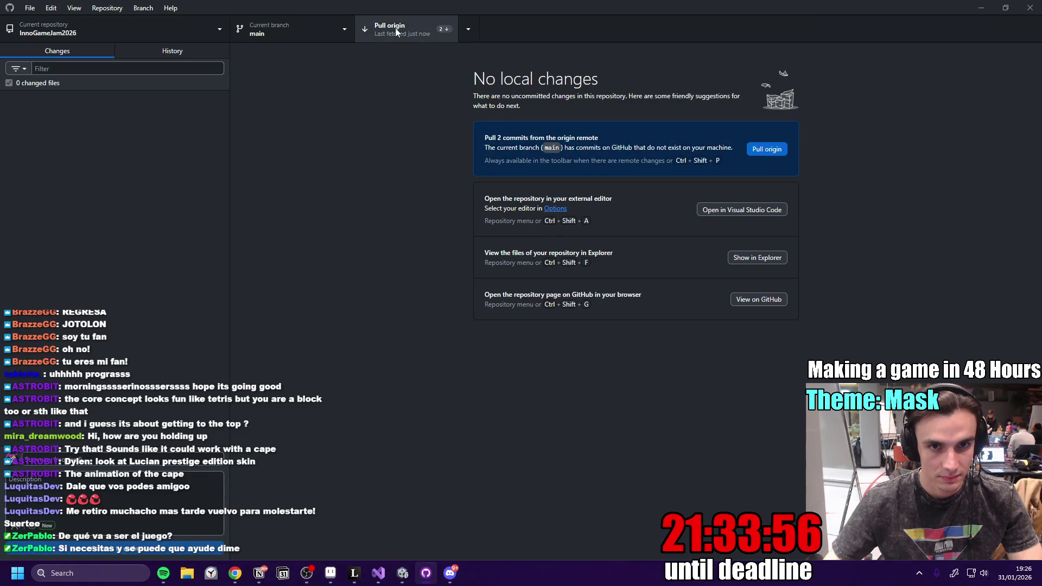
click(396, 28)
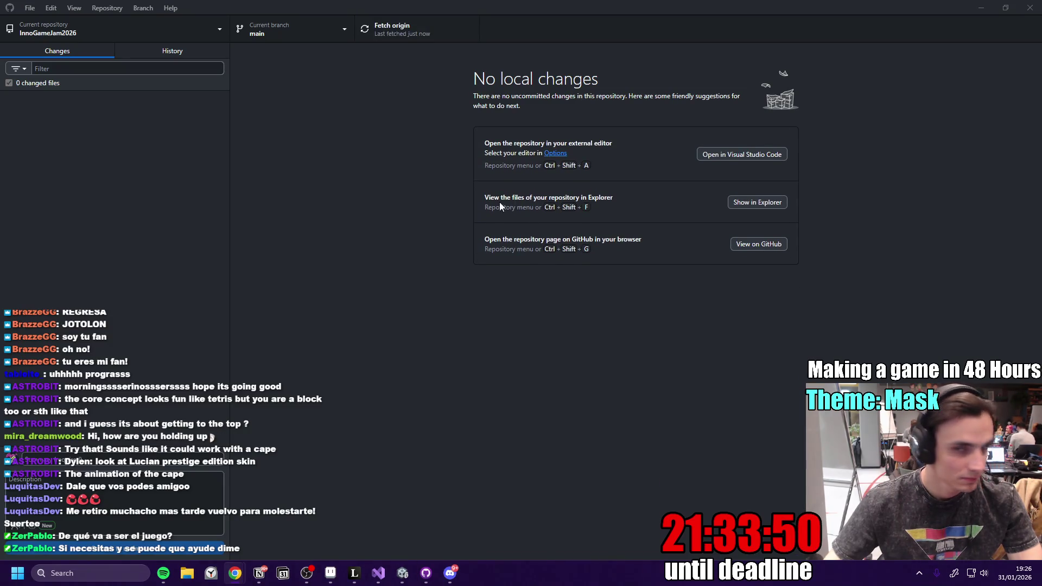
click(406, 28)
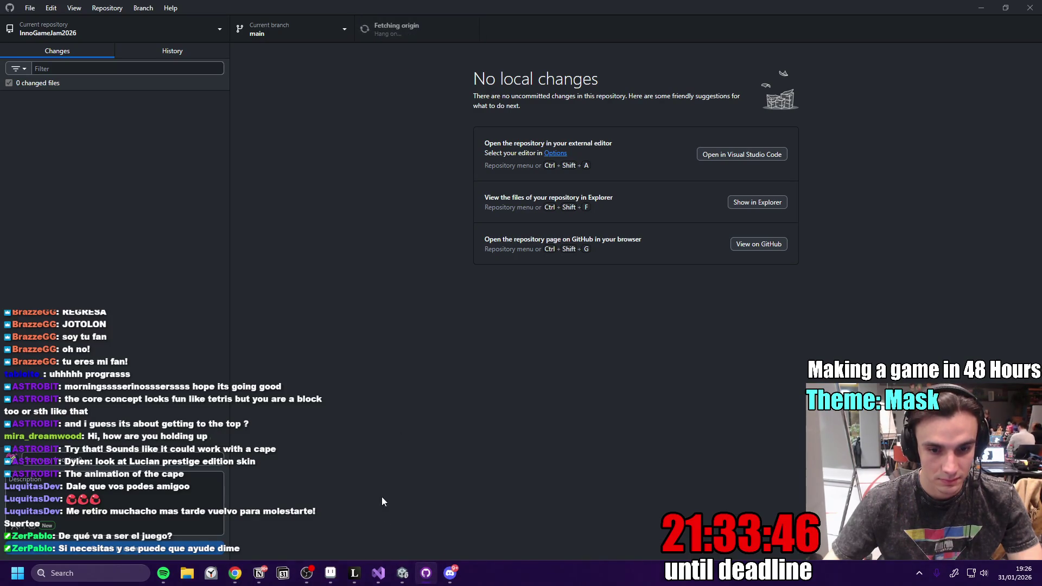
click(404, 573)
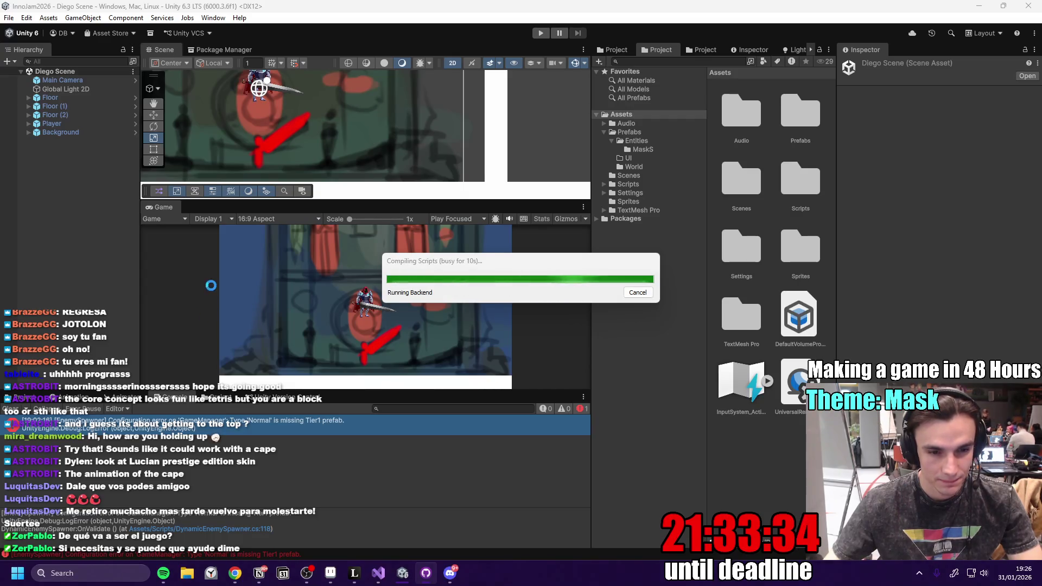
click(267, 578)
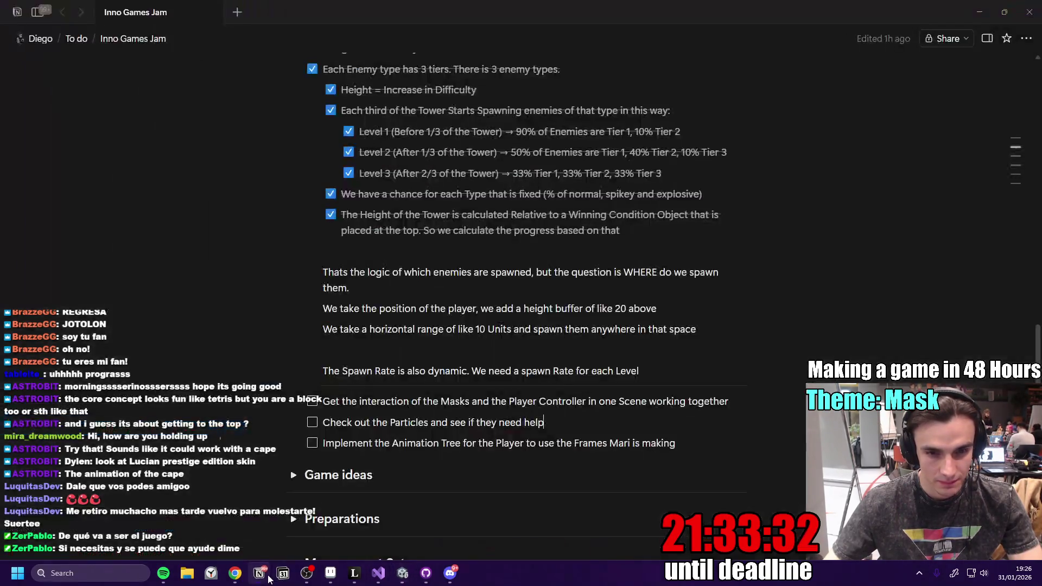
- Move the Animation Tree task to the top of the list and add a divider below it
scroll(417, 352, down, 2)
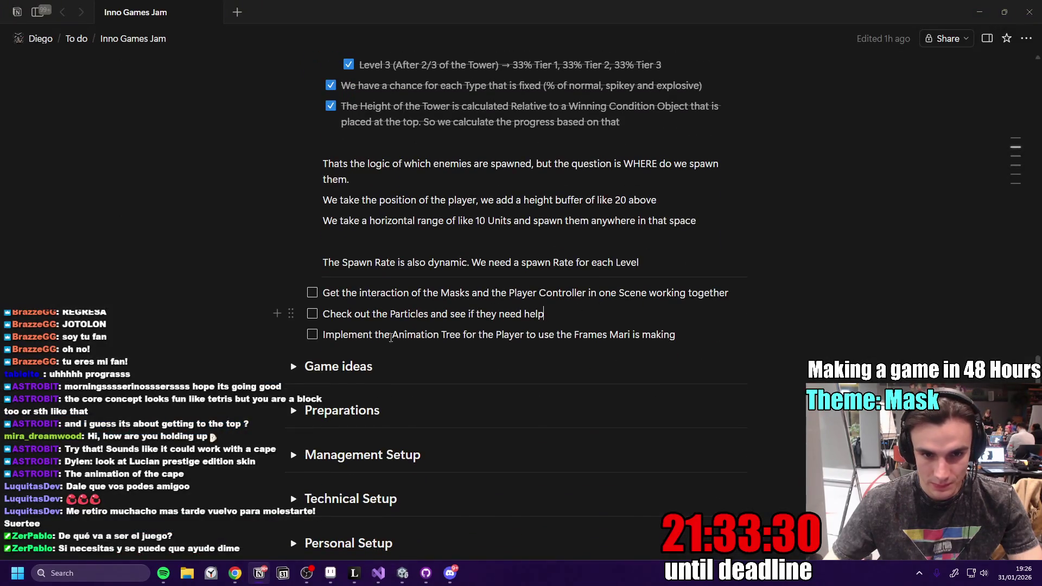
mouse_move(291, 332)
mouse_down()
mouse_move(293, 265)
mouse_move(296, 287)
mouse_up()
key(Return)
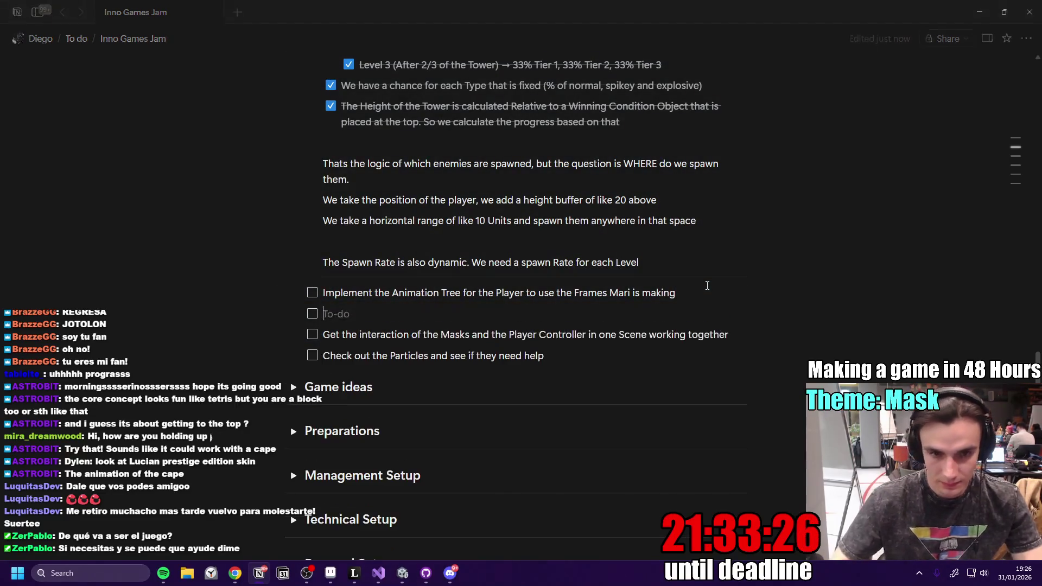
key(BackSpace)
text(---)
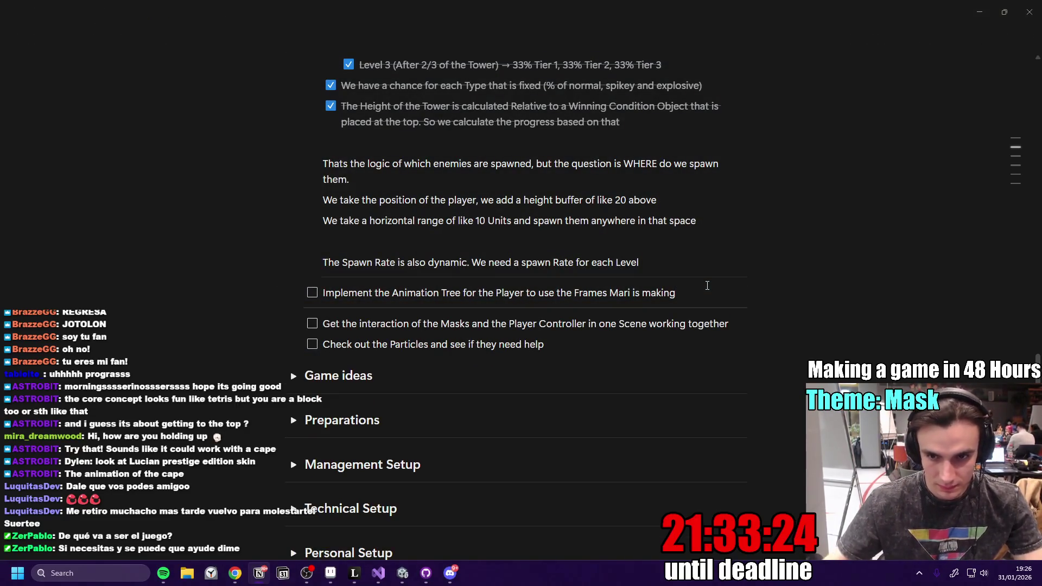
- Add nested sub-to-dos Idle, Run, Jump, Fall and Attack, then return to Unity
key(Return)
key(Tab)
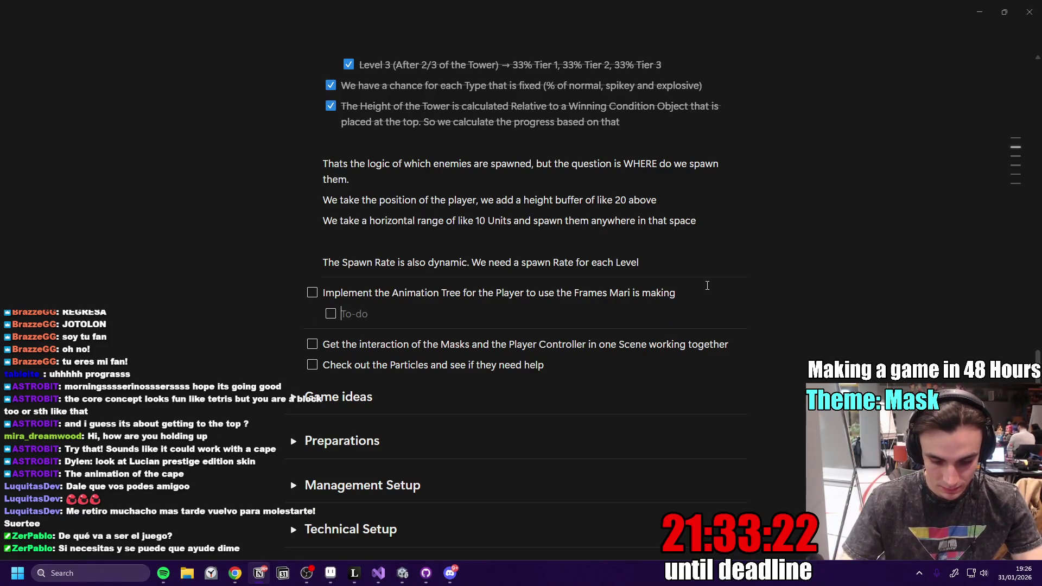
text(Idle)
key(Return)
text(Run)
key(Return)
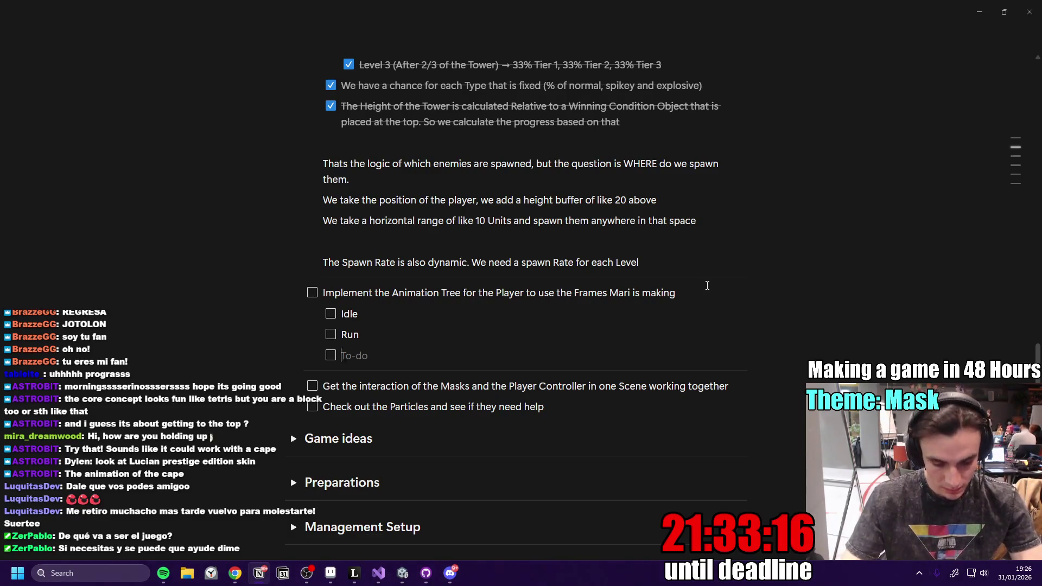
text(Jump)
key(Return)
text(l)
key(Return)
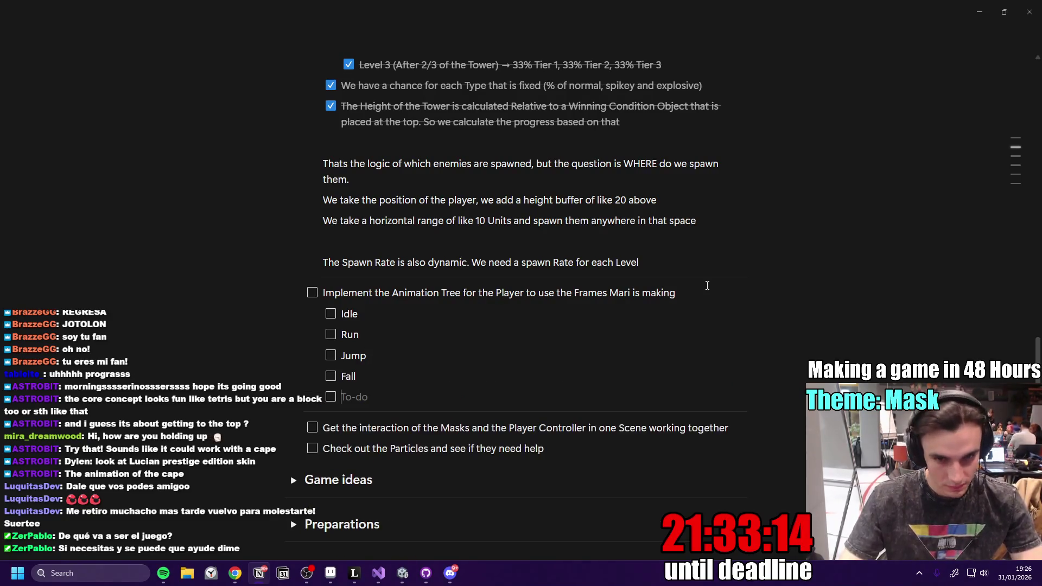
text(Atack)
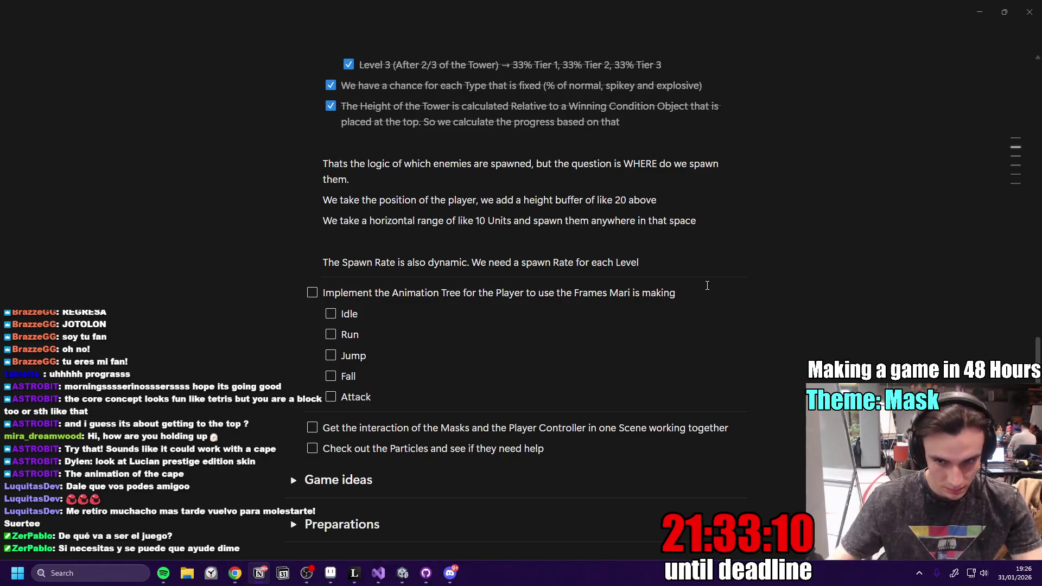
scroll(598, 272, down, 3)
key(alt+Tab)
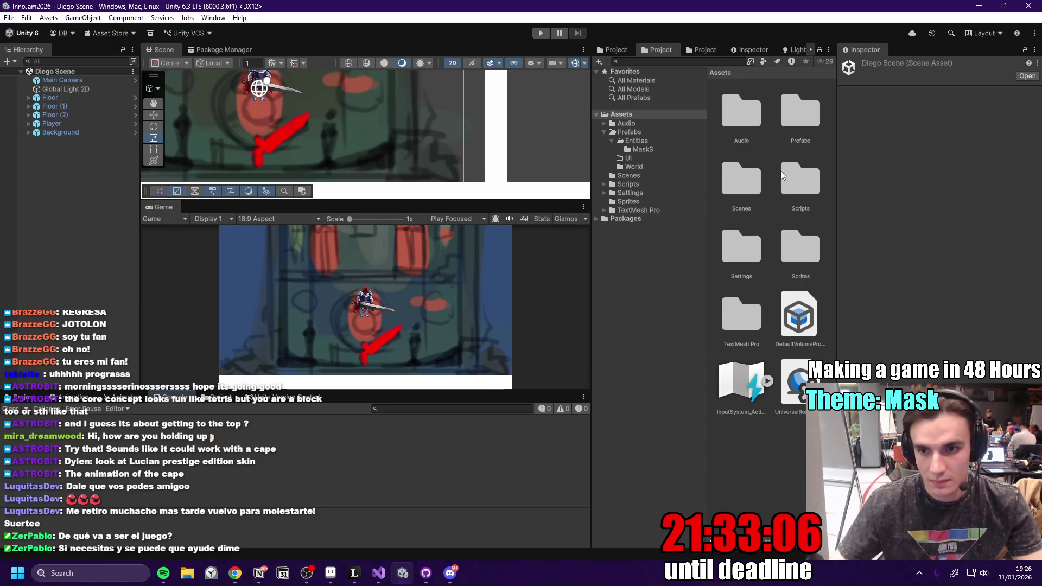
- Browse the particle sprites in the Sprites folder, then switch to the Miro task board
double_click(791, 247)
scroll(782, 250, down, 10)
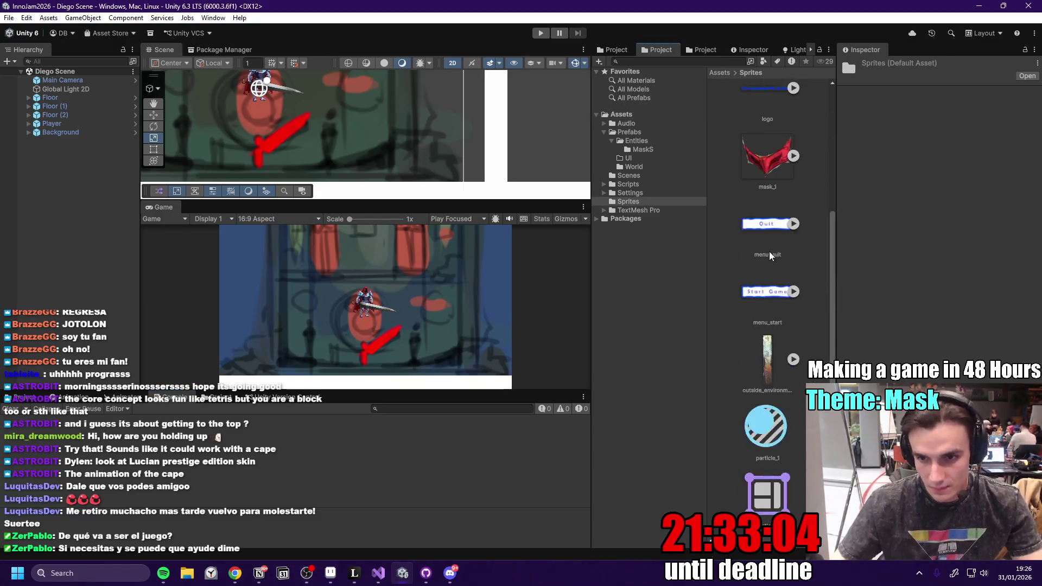
key(XF86AudioLowerVolume)
key(XF86AudioLowerVolume)
key(XF86AudioLowerVolume)
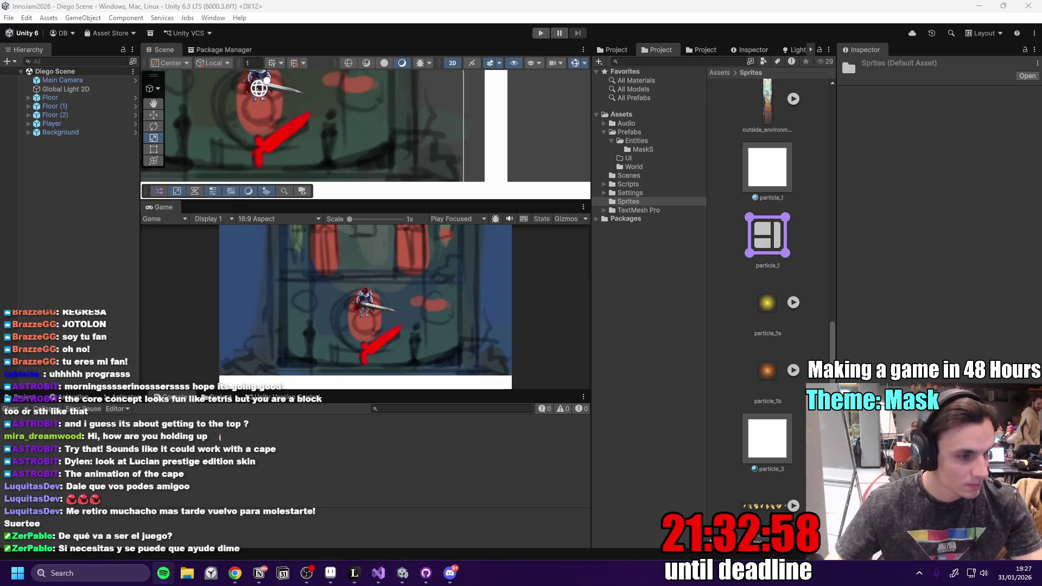
key(alt+Tab)
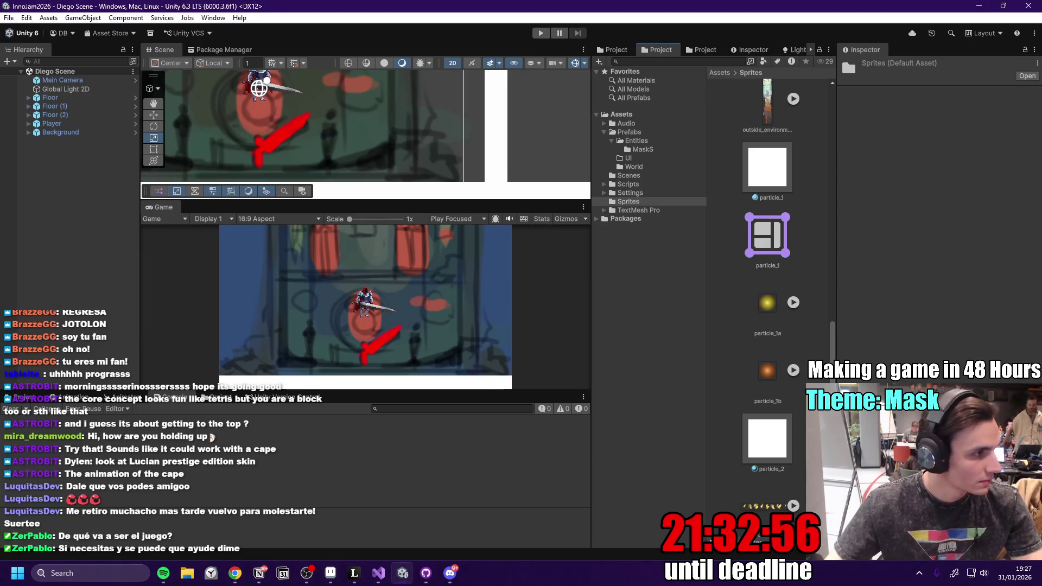
key(alt+Tab)
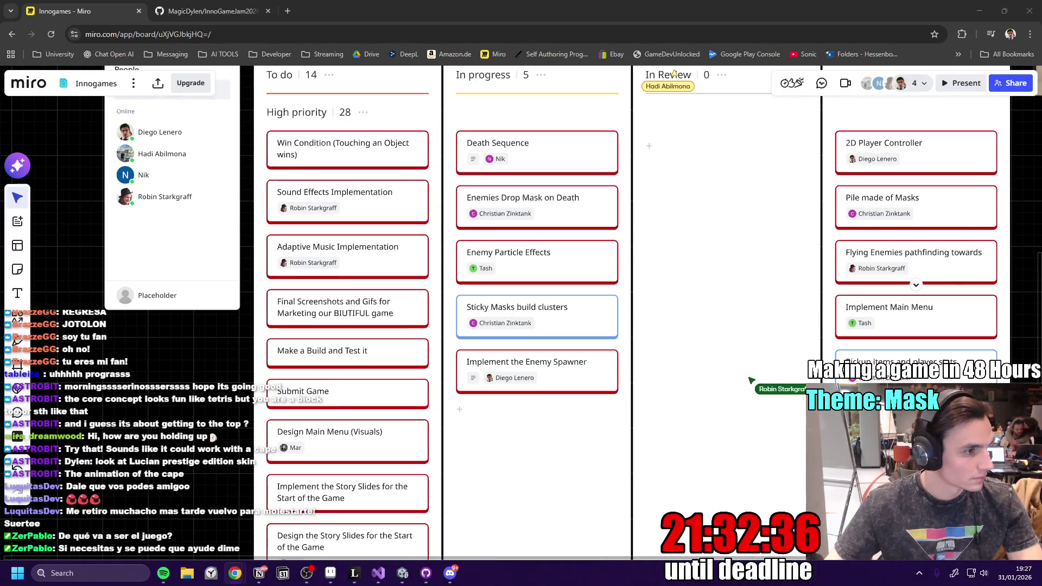
- Pan across the Miro task columns and move the Submit Game card to the bottom of To do
scroll(602, 326, down, 2)
scroll(596, 361, up, 3)
scroll(596, 361, down, 3)
scroll(543, 374, right, 5)
mouse_move(347, 380)
mouse_down()
mouse_move(644, 228)
mouse_move(643, 215)
mouse_up()
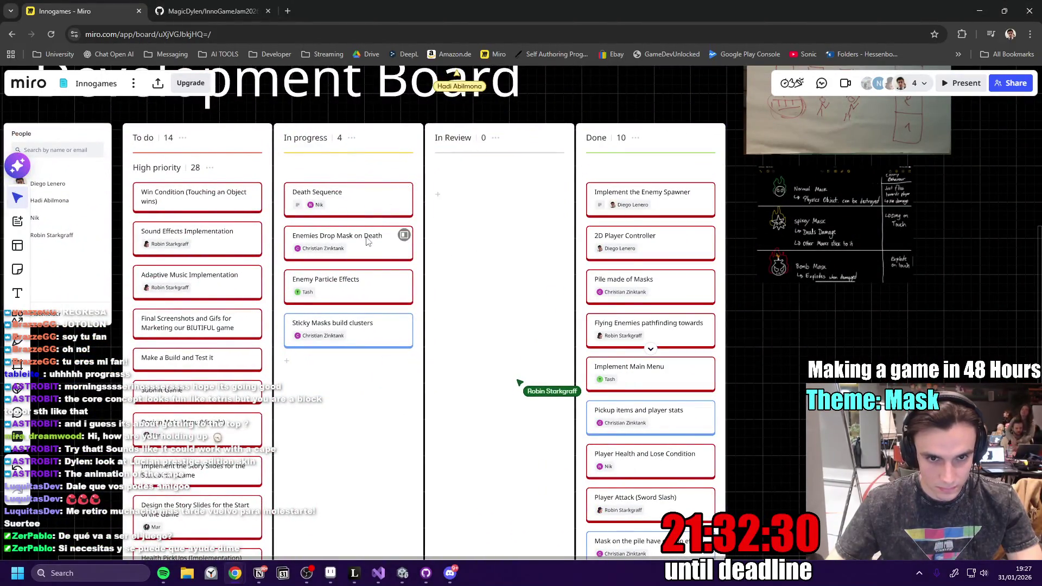
scroll(353, 242, left, 5)
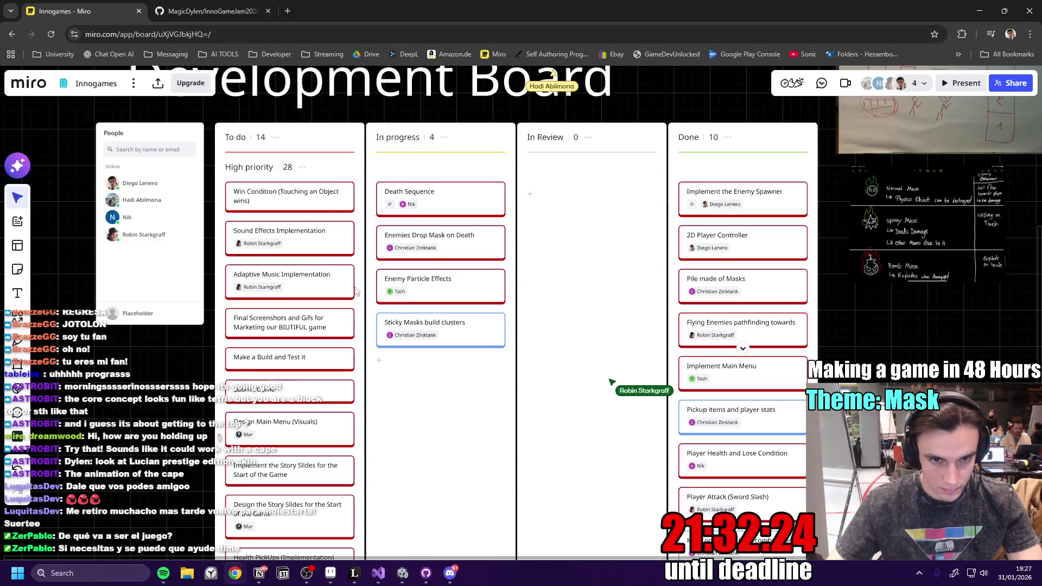
scroll(357, 353, up, 5)
scroll(358, 353, down, 5)
scroll(492, 233, down, 3)
mouse_move(336, 187)
mouse_down()
mouse_move(342, 452)
mouse_move(354, 515)
mouse_move(380, 491)
mouse_move(387, 408)
mouse_up()
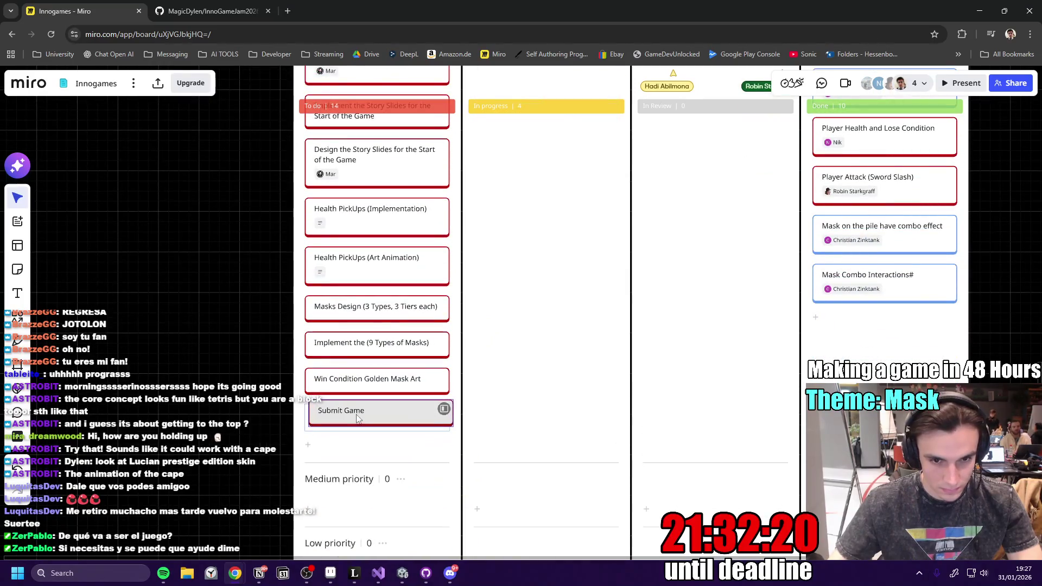
- Scroll the Development Board down past the Medium and Low priority sections, then switch to Discord
scroll(390, 404, up, 2)
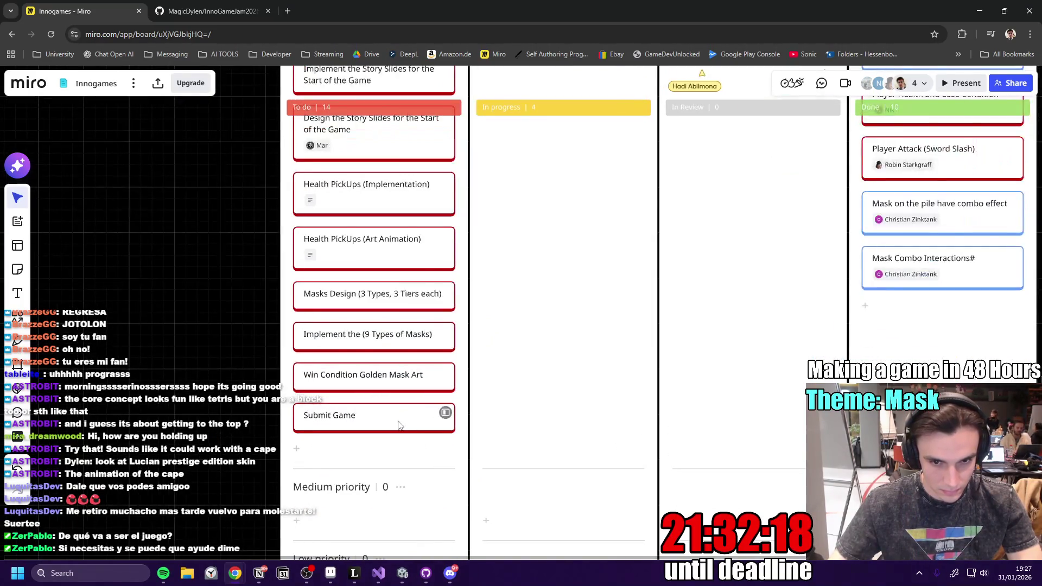
scroll(390, 401, down, 5)
scroll(420, 310, up, 3)
scroll(494, 290, up, 5)
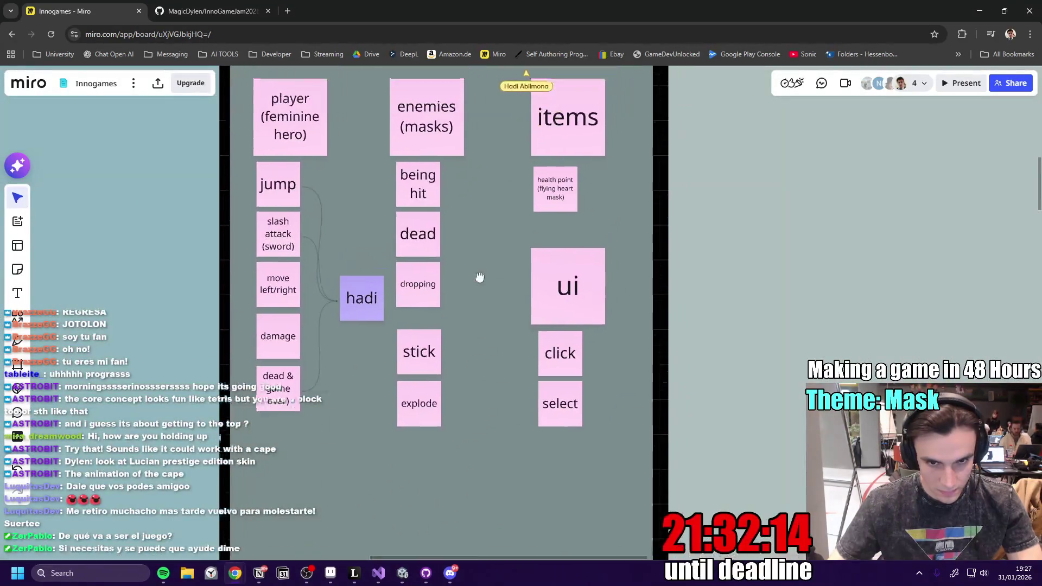
scroll(442, 373, down, 6)
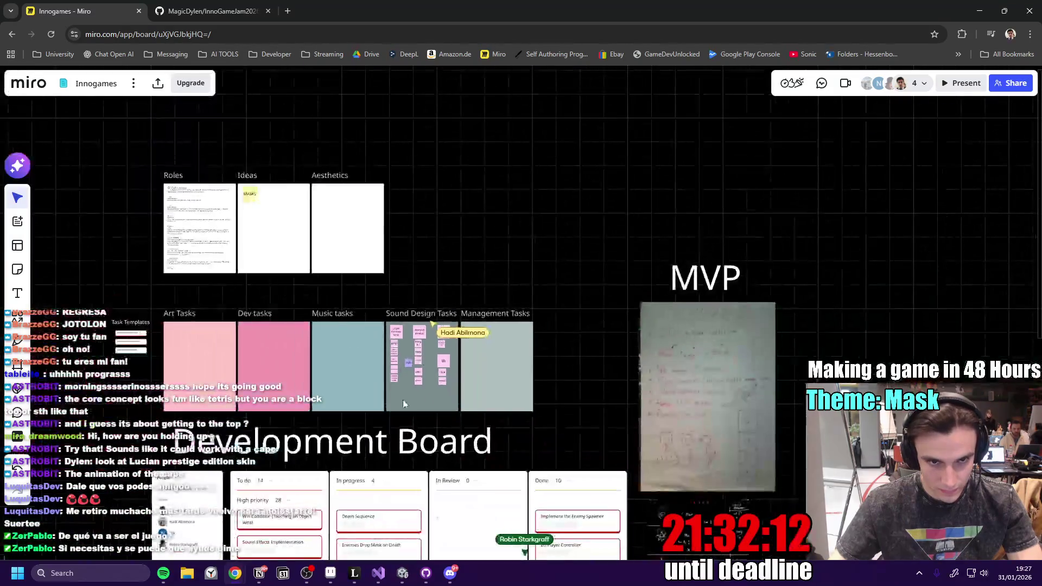
drag(406, 397, 505, 145)
scroll(380, 325, up, 5)
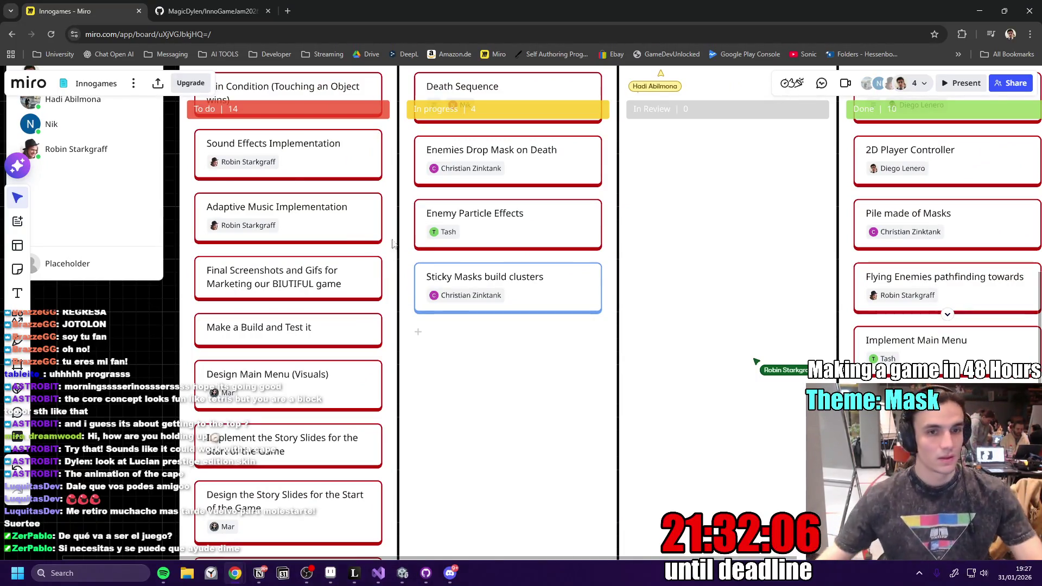
scroll(428, 504, down, 5)
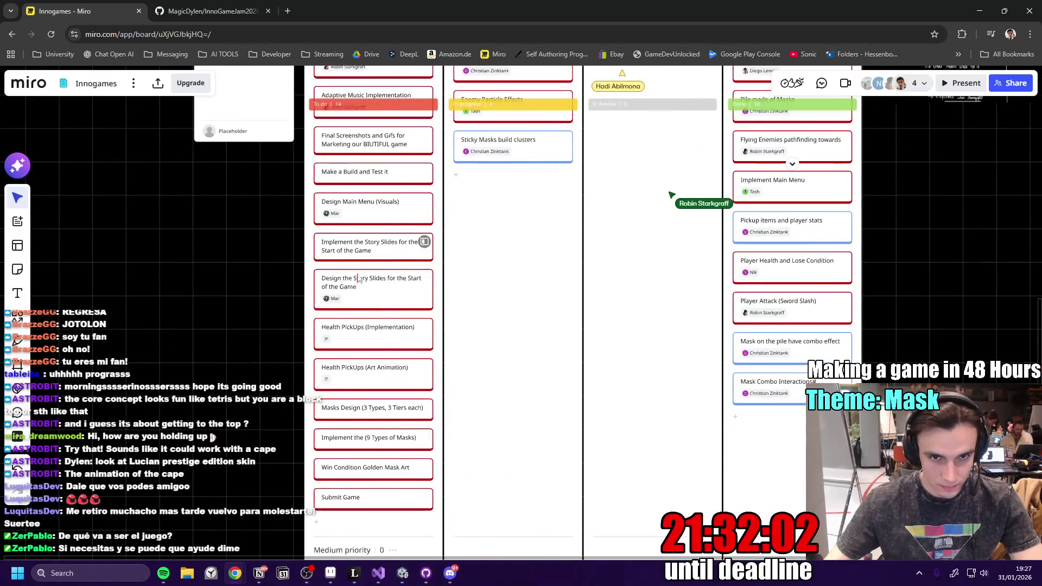
scroll(362, 266, up, 4)
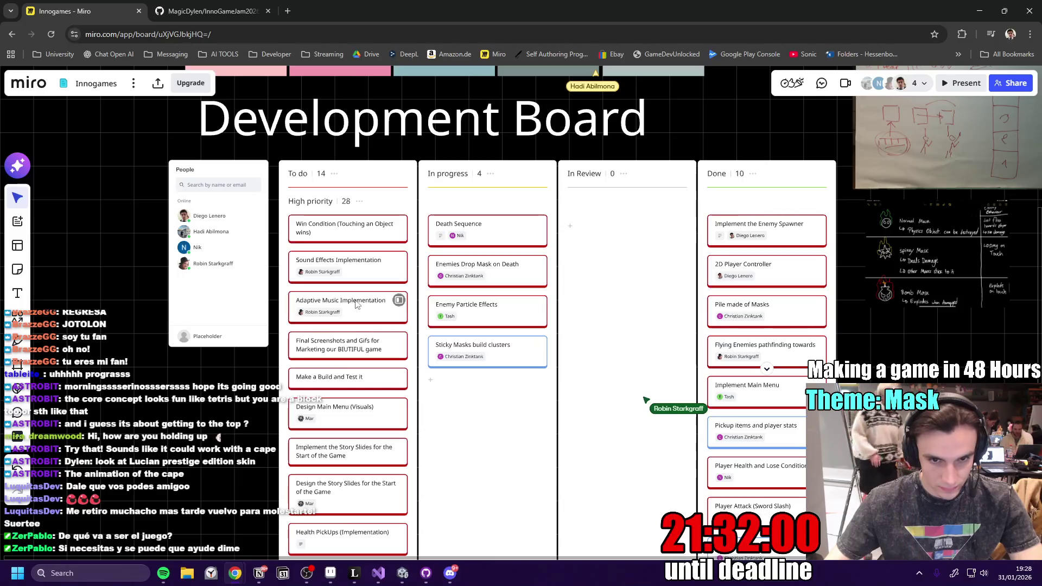
scroll(357, 308, down, 2)
scroll(361, 380, up, 6)
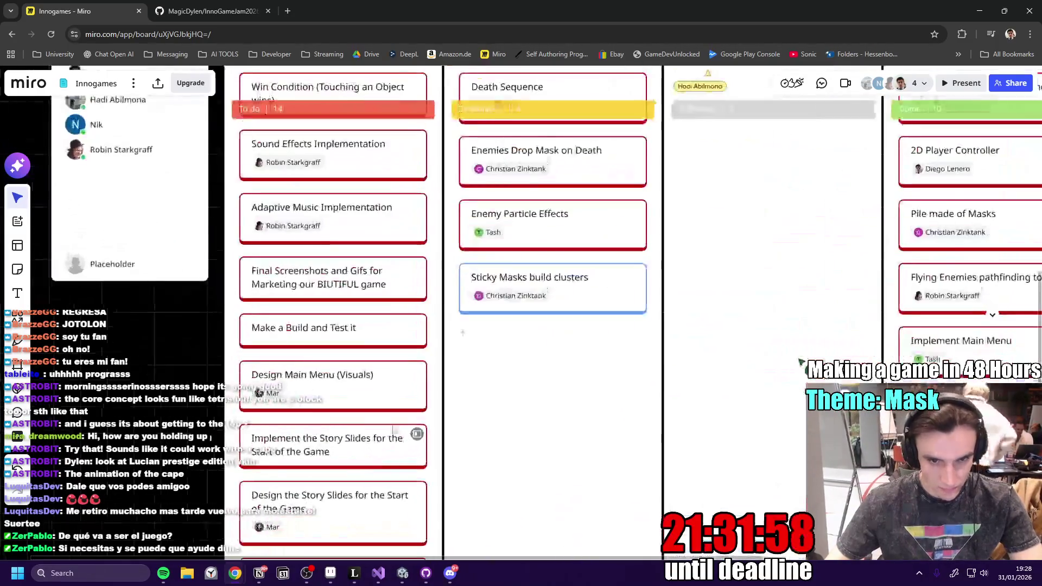
scroll(365, 456, down, 5)
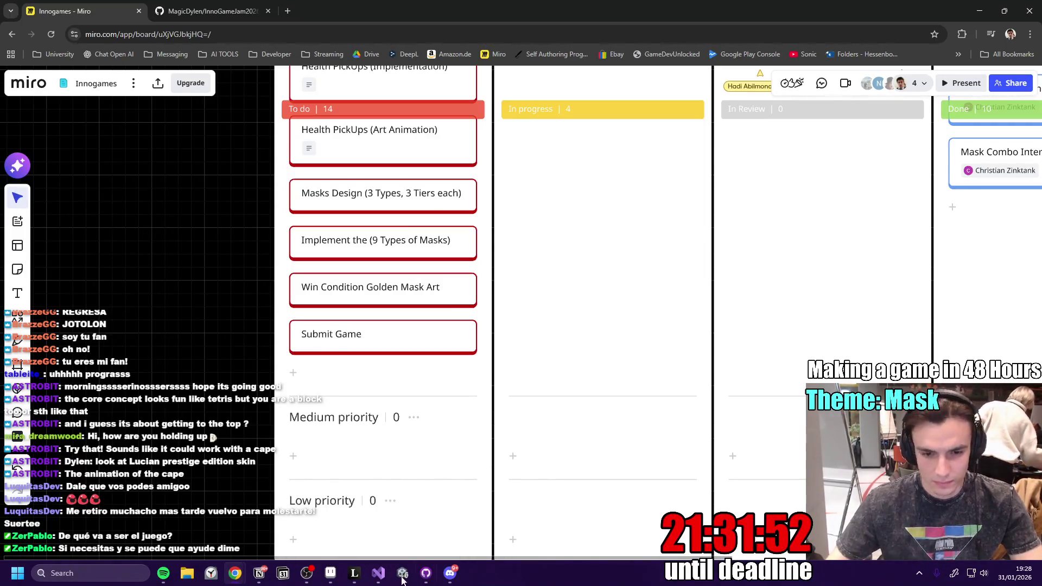
click(454, 575)
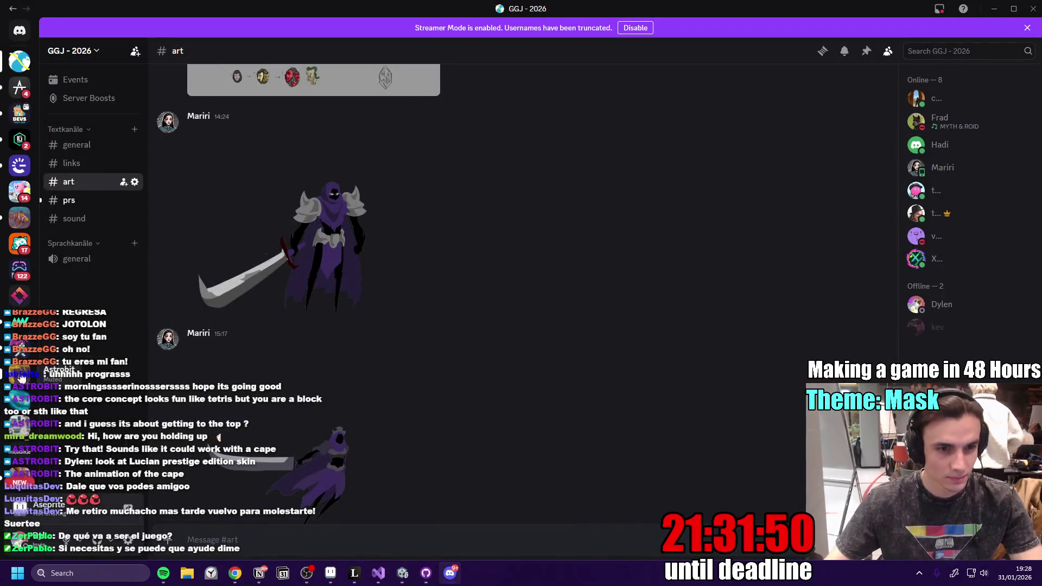
- Glance at the prs channel, then scroll through the art channel's character artwork
click(86, 202)
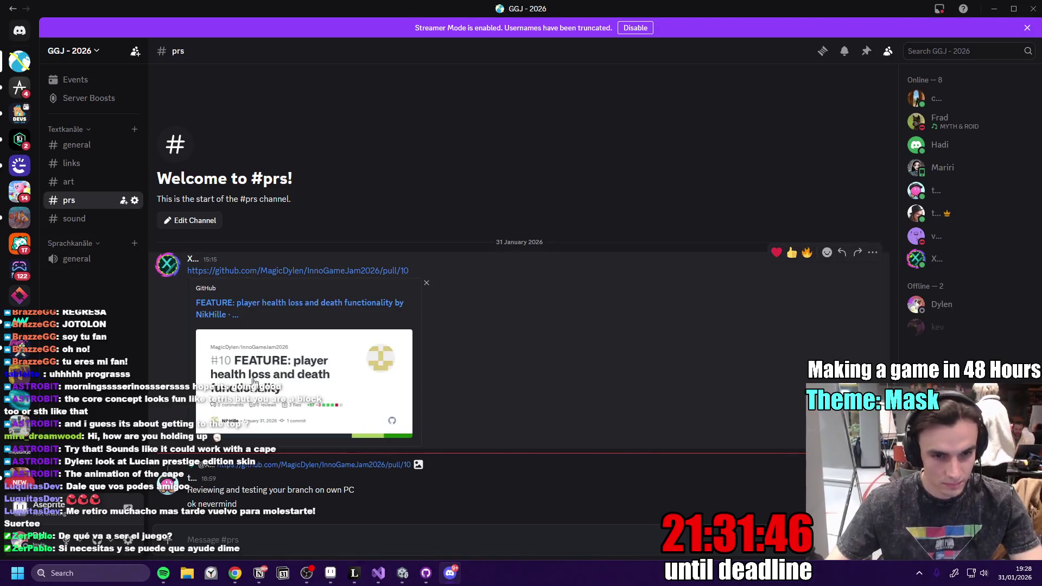
click(84, 175)
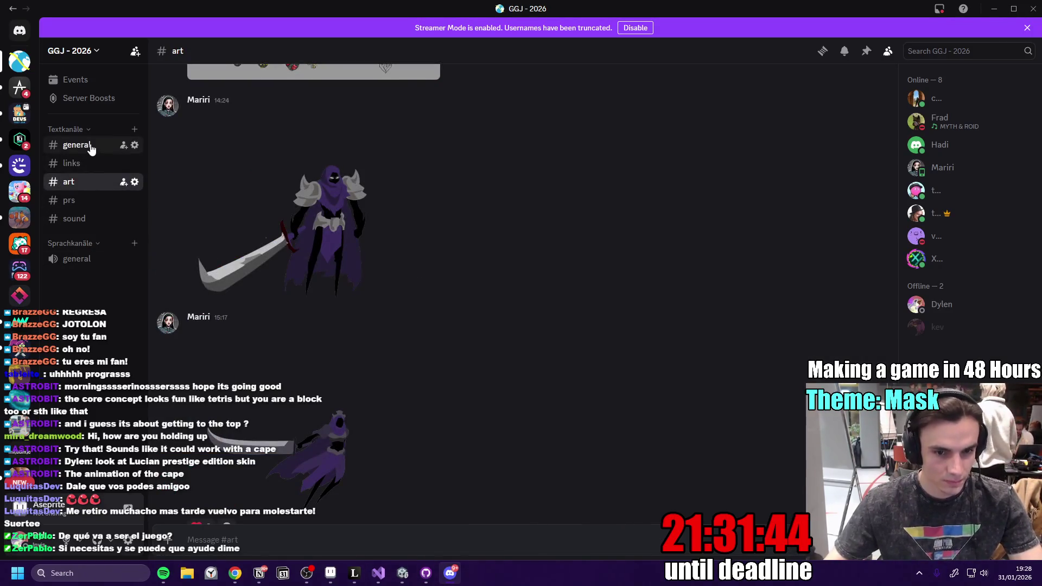
scroll(397, 370, up, 5)
scroll(386, 394, up, 3)
scroll(395, 350, down, 10)
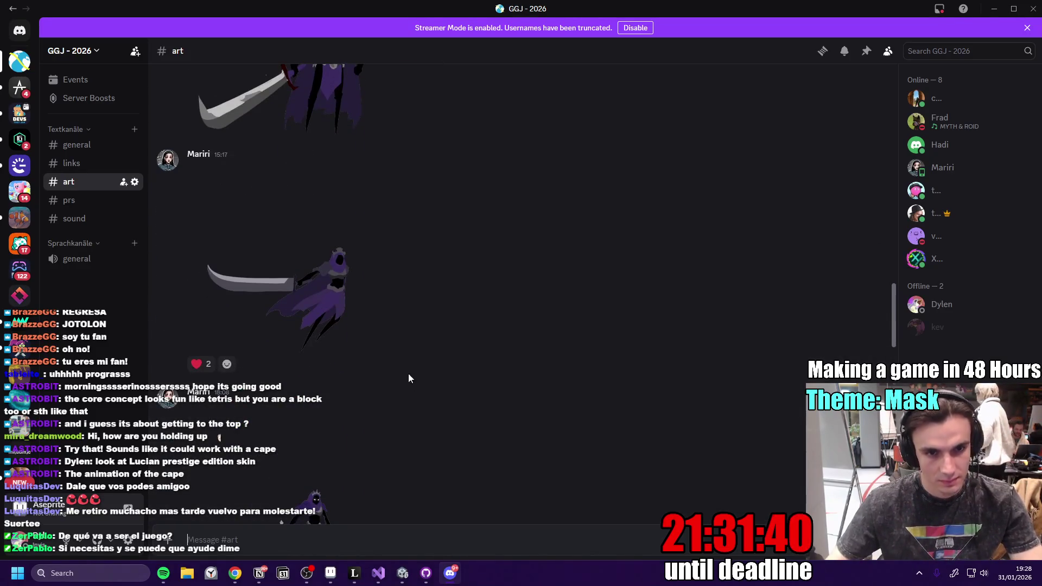
scroll(337, 297, down, 5)
scroll(364, 346, up, 2)
scroll(364, 346, up, 2)
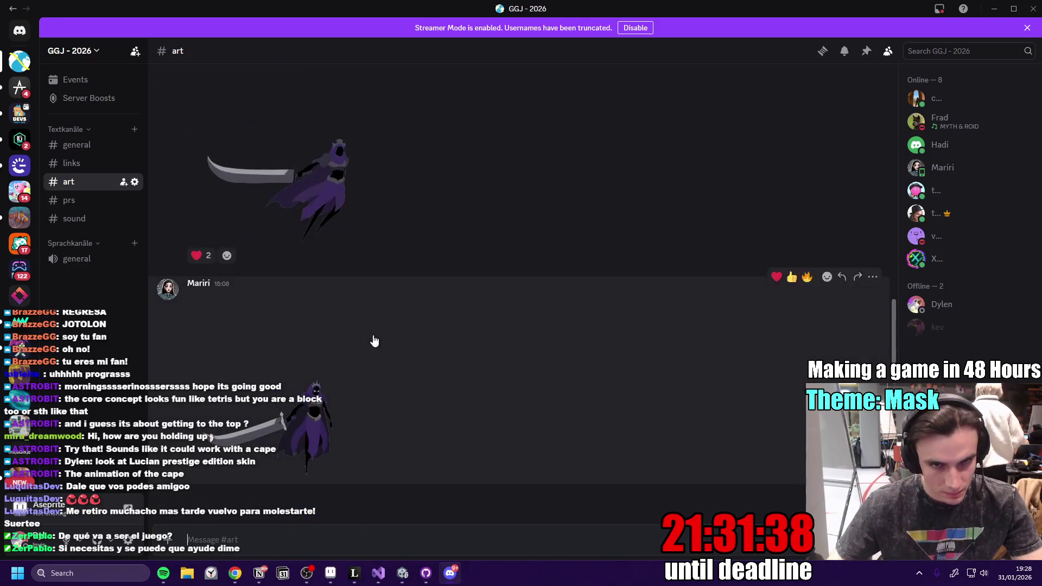
scroll(372, 342, down, 4)
- View the character images full size and save the first one to Downloads
click(303, 217)
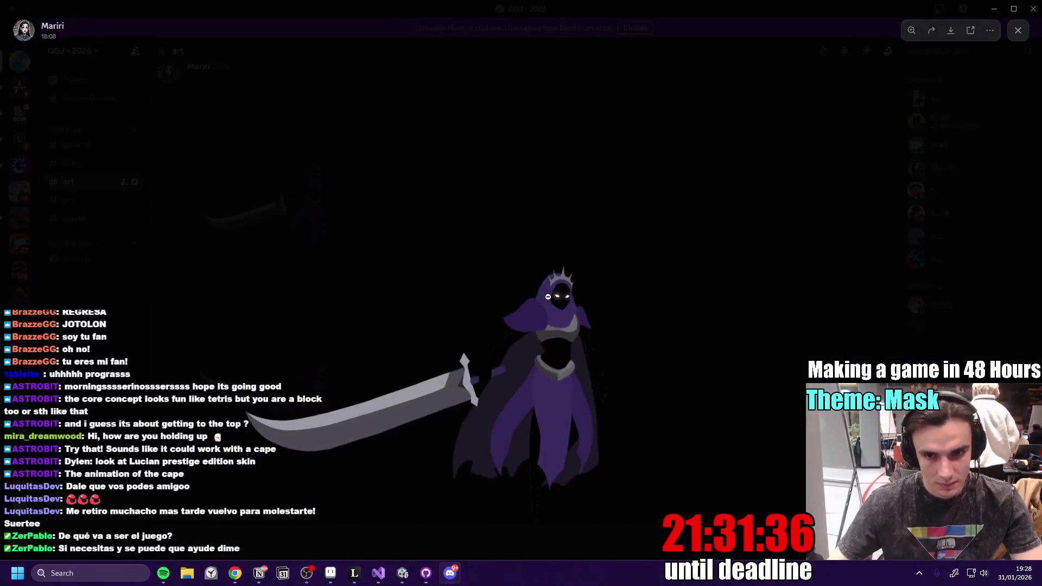
key(Escape)
scroll(297, 223, up, 2)
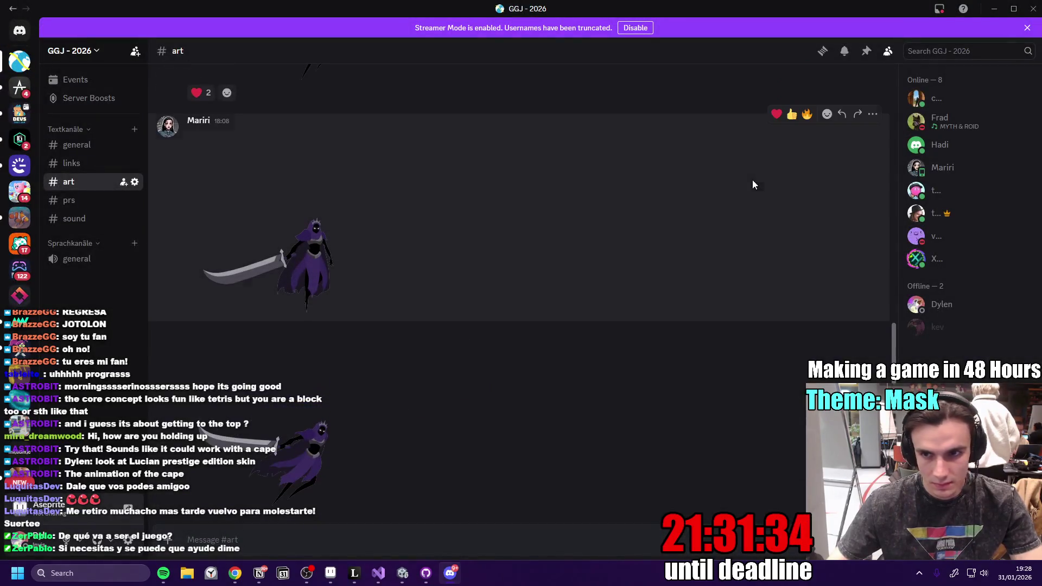
click(300, 264)
right_click(572, 386)
key(Escape)
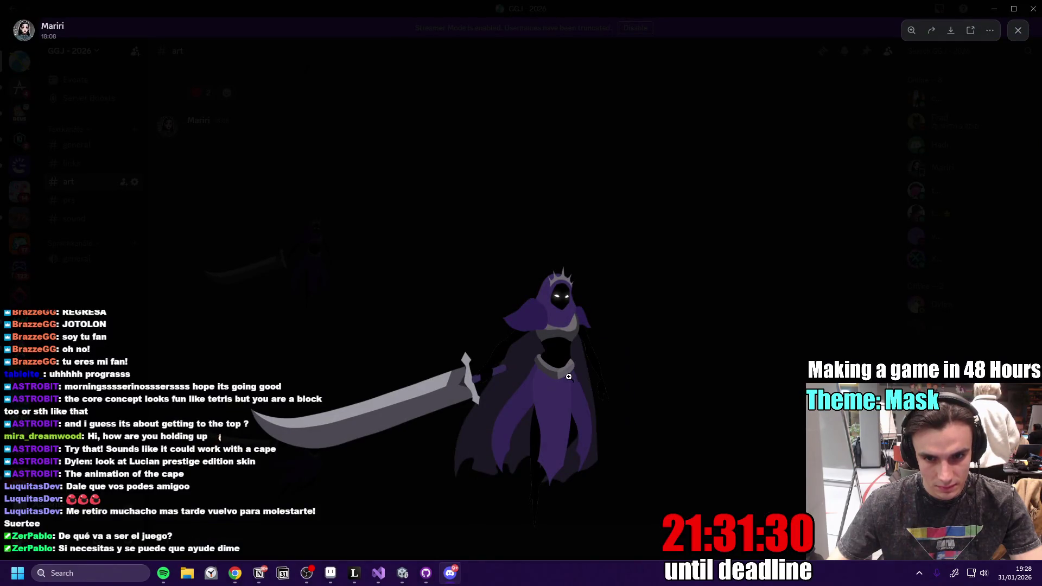
click(427, 273)
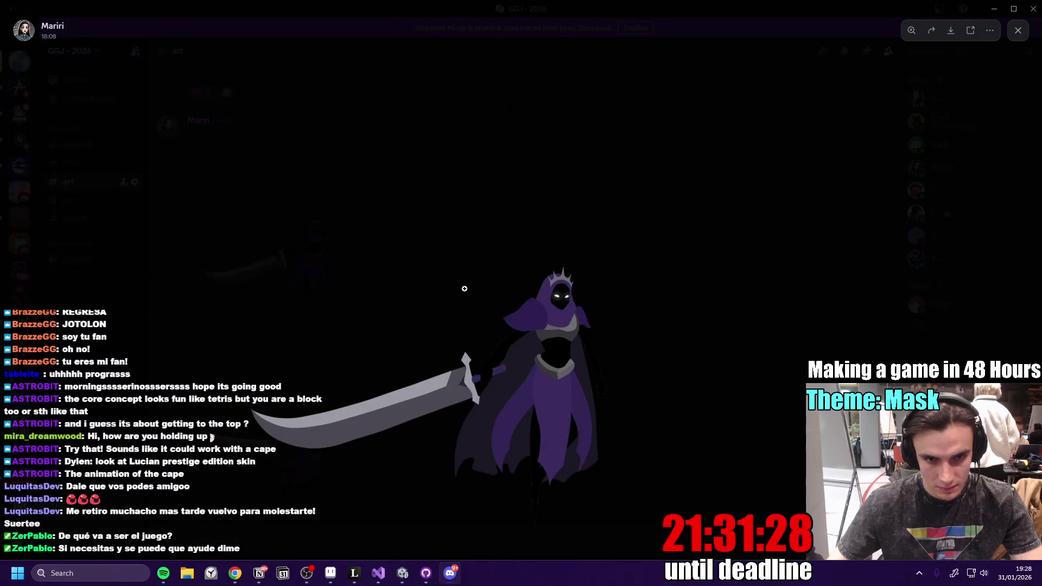
key(Escape)
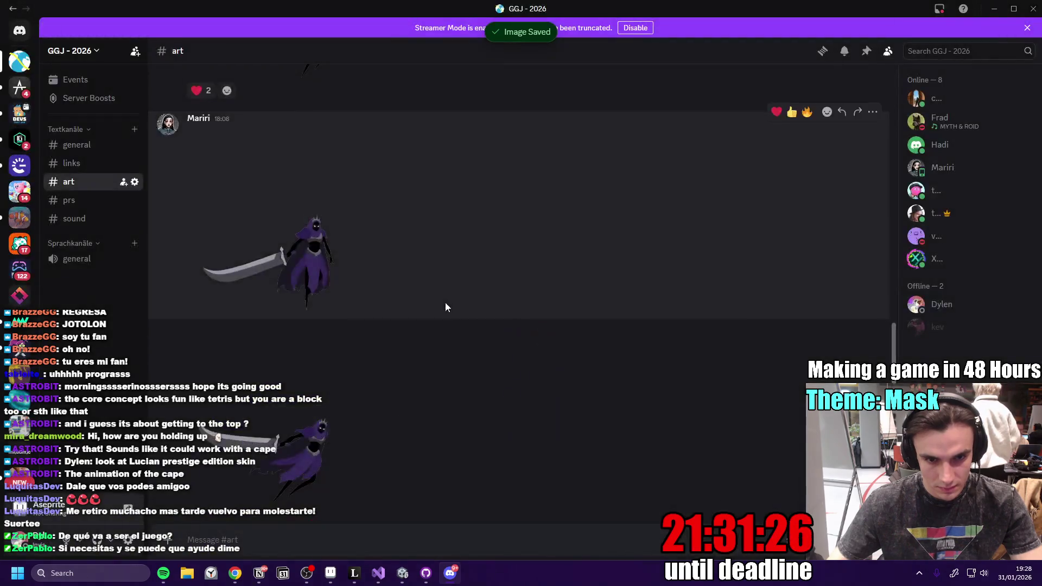
- Save the next two knight animations from the art channel to Downloads
click(302, 235)
right_click(499, 333)
click(553, 411)
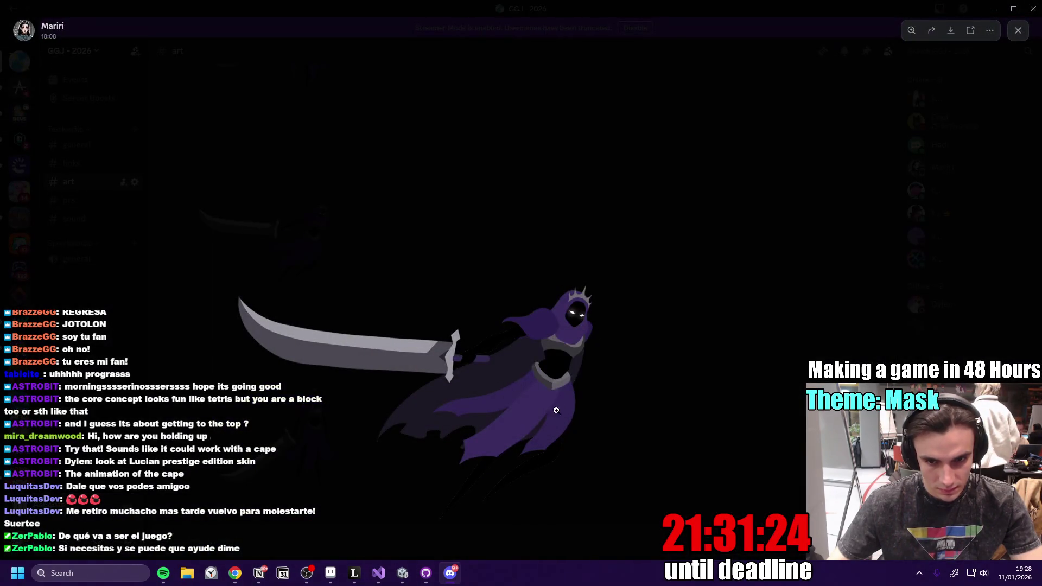
click(428, 272)
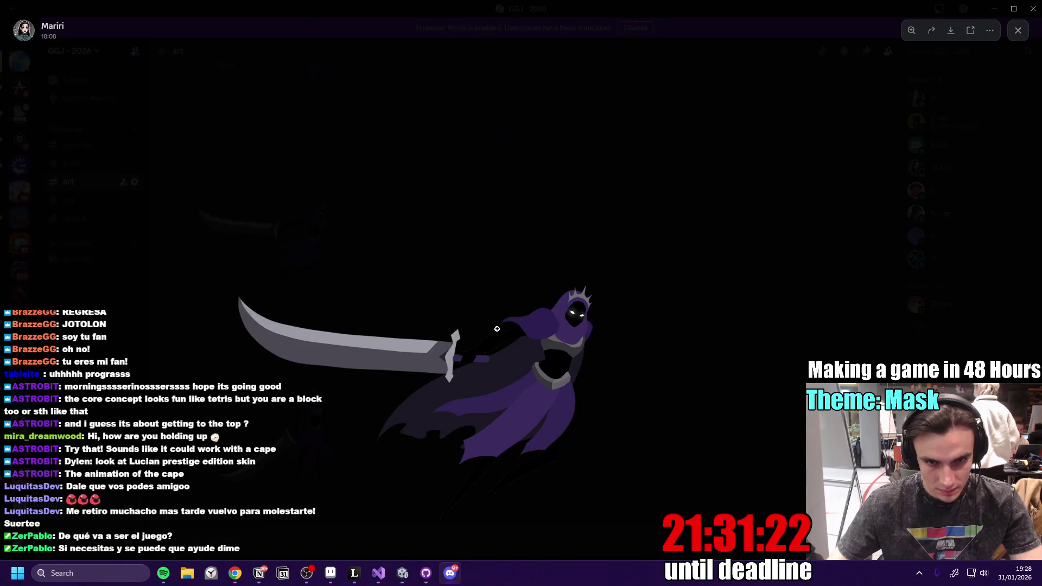
key(Escape)
click(309, 244)
right_click(512, 333)
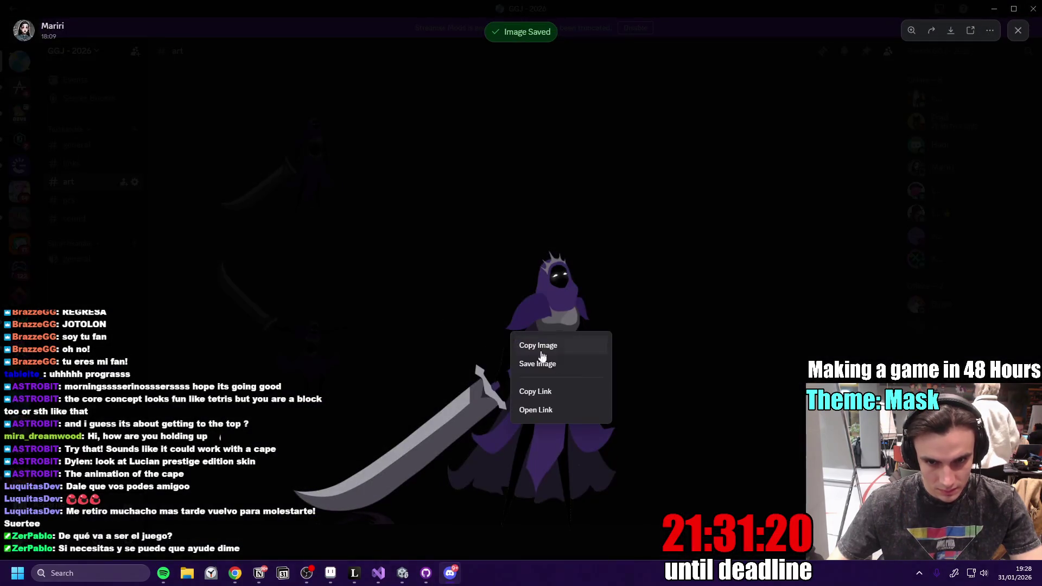
click(537, 367)
key(Return)
key(Escape)
- Save two more animations, including the sword swoosh knight_attack.png, to Downloads
click(348, 331)
right_click(536, 320)
click(591, 362)
key(Return)
key(Escape)
scroll(422, 349, down, 3)
click(349, 225)
right_click(537, 344)
click(573, 386)
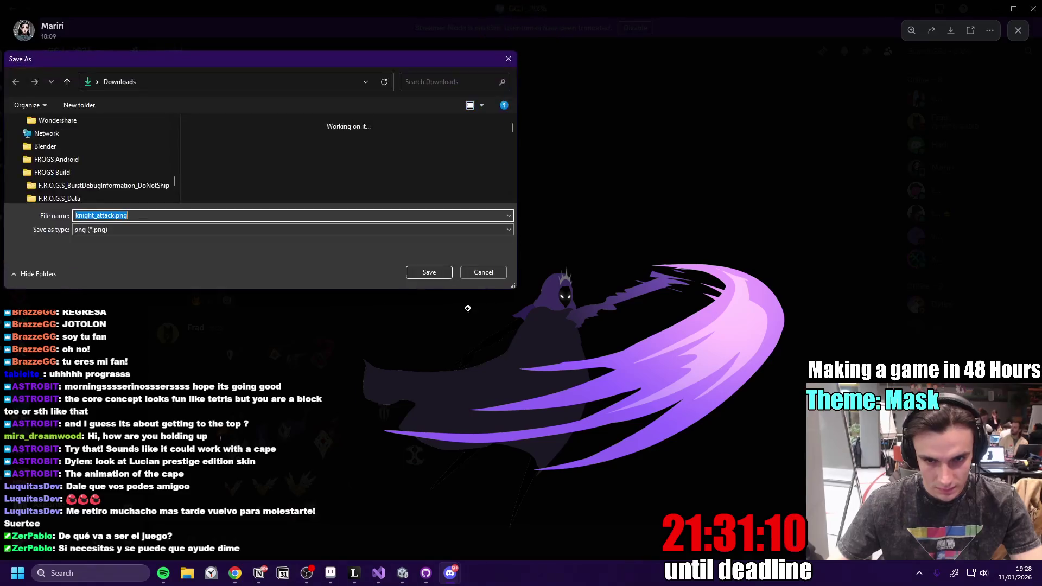
key(Return)
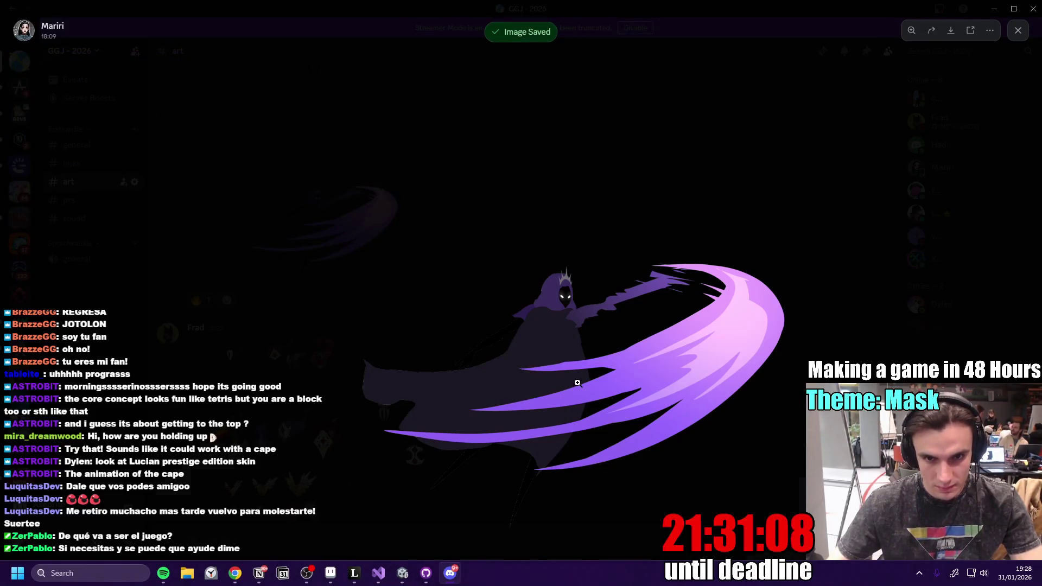
key(Escape)
- Lower the volume and switch back to the Unity project
key(alt+Tab)
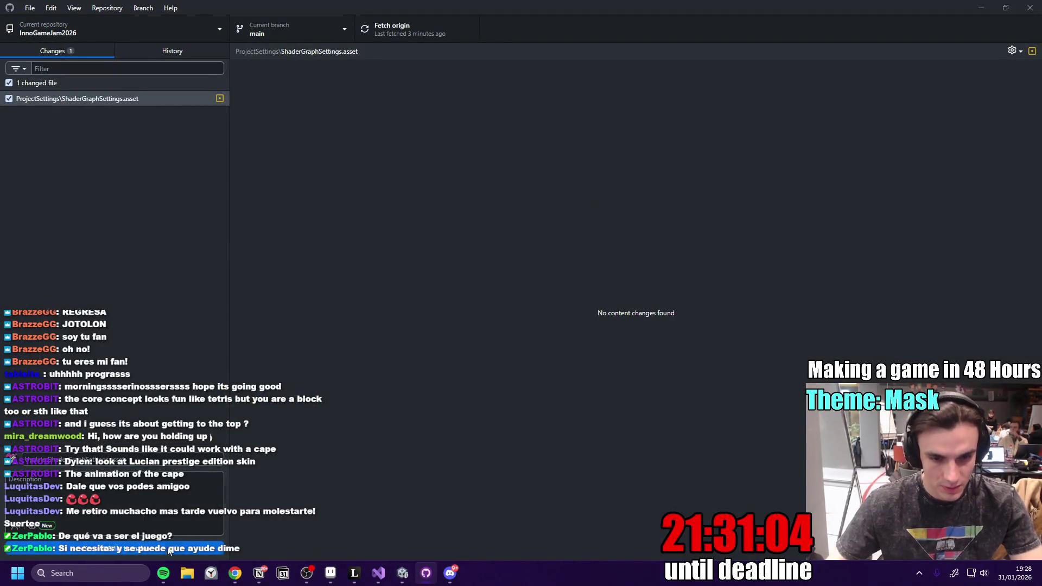
click(452, 574)
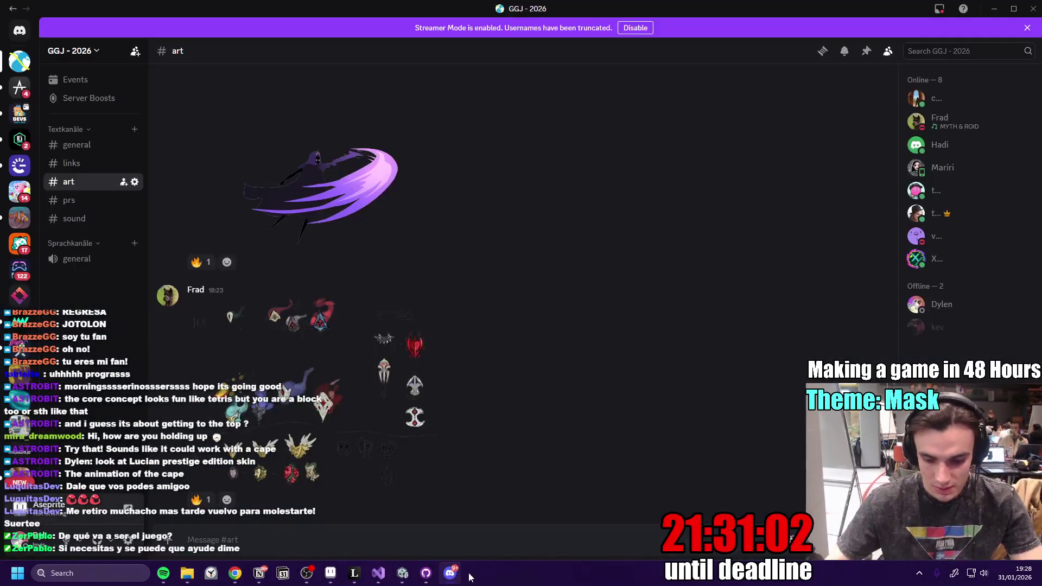
key(XF86AudioLowerVolume)
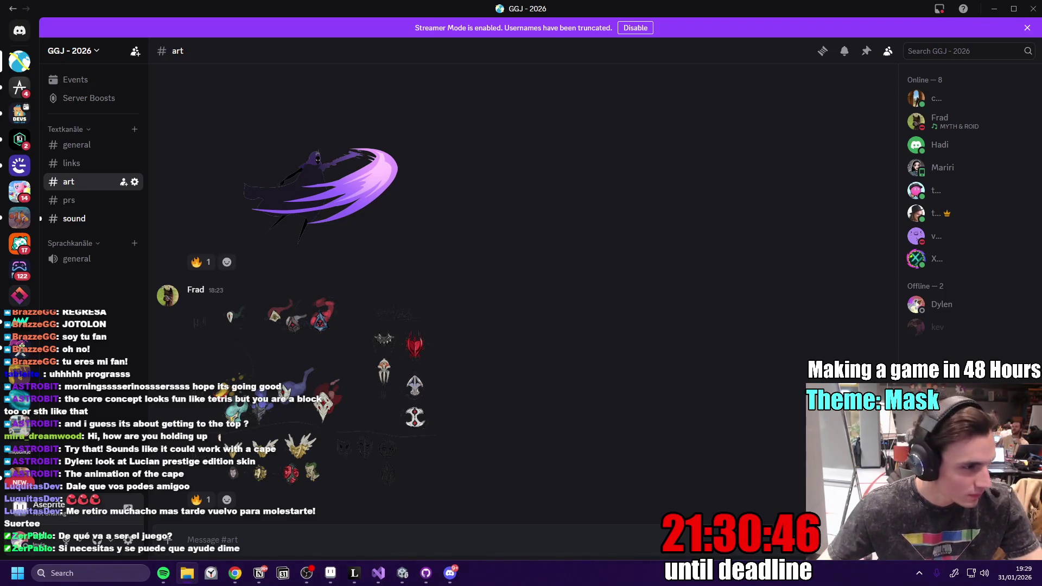
click(405, 571)
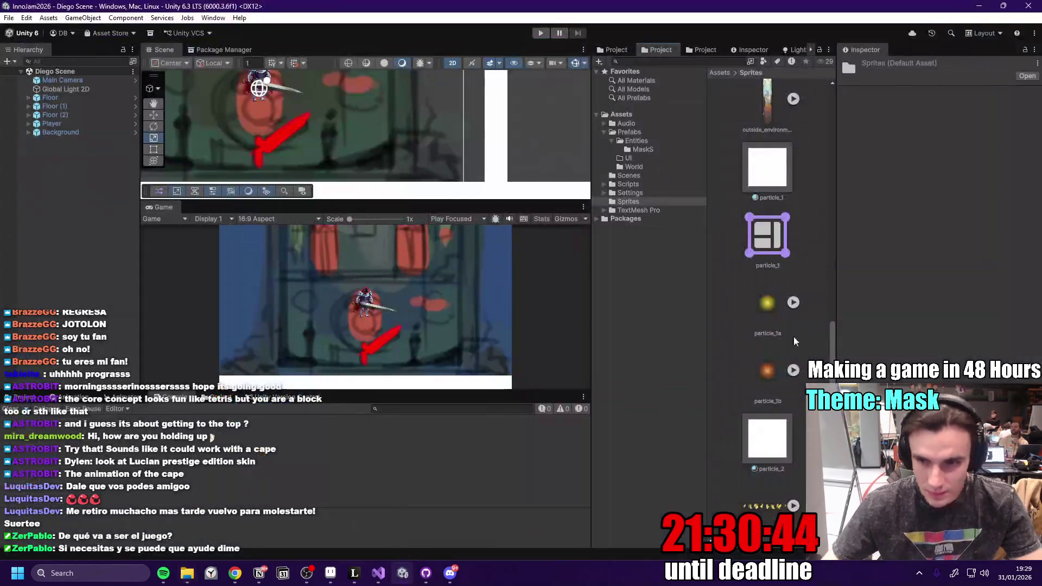
- Create a Player folder in Sprites and import the knight PNGs into it
scroll(787, 259, up, 6)
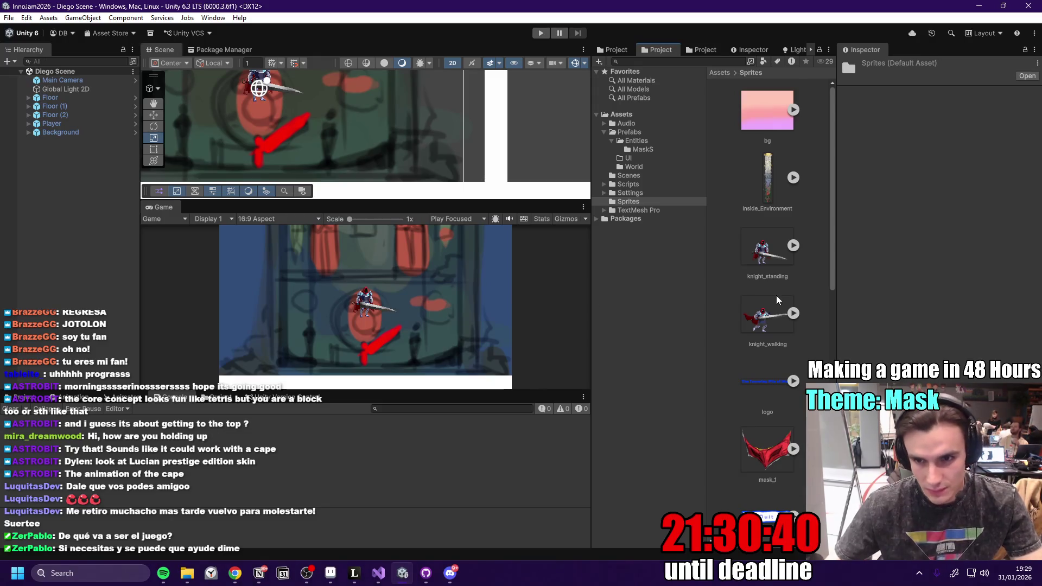
scroll(777, 300, down, 6)
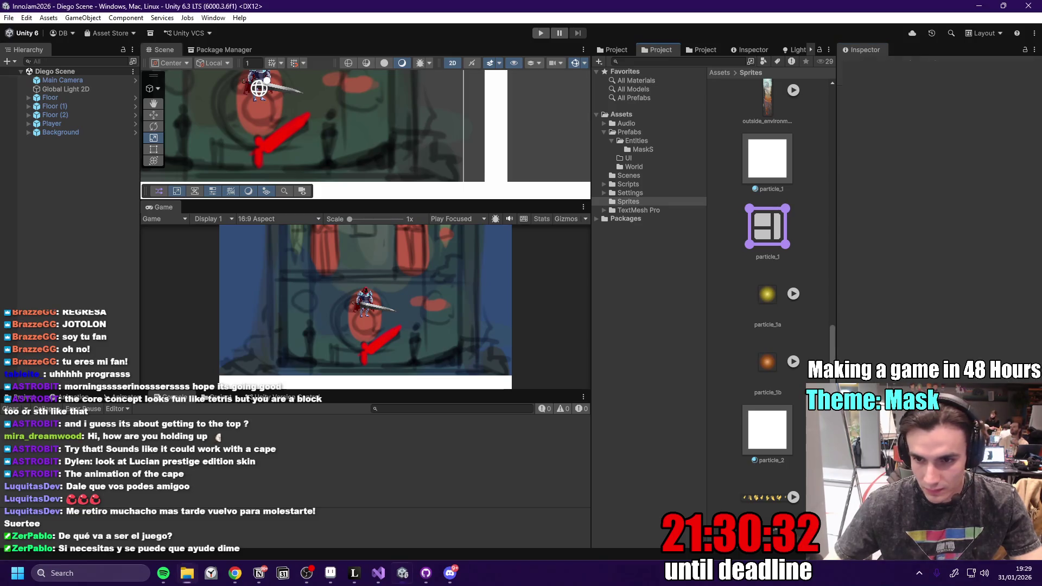
key(ctrl+shift+n)
text(Flayer)
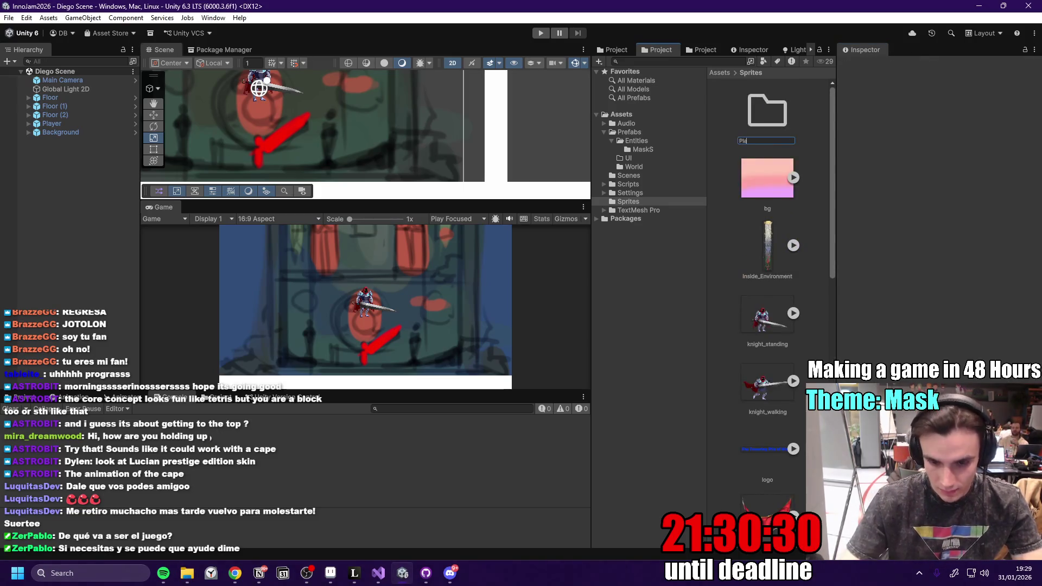
key(Return)
key(Return)
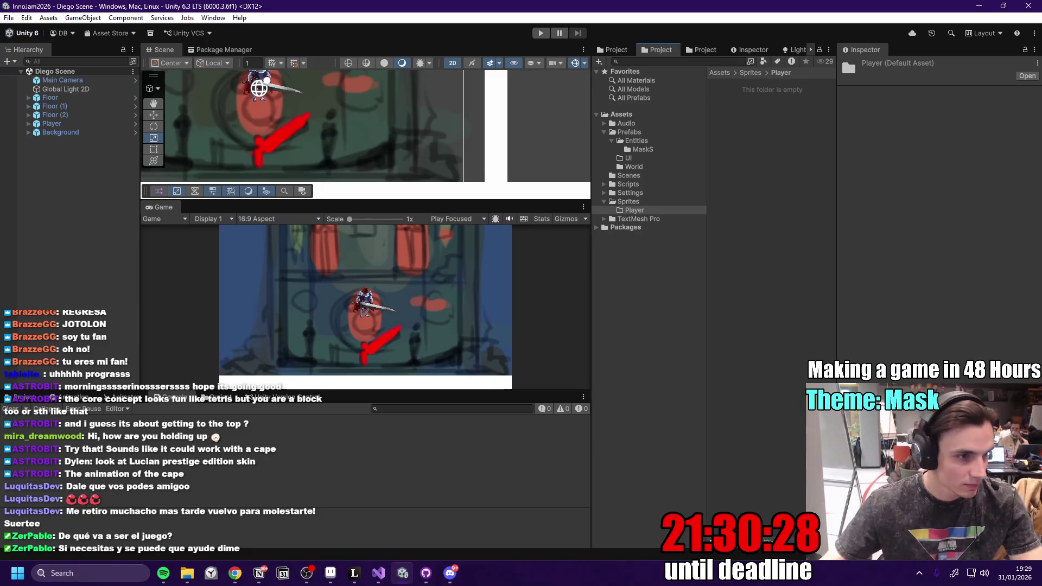
drag(778, 171, 778, 172)
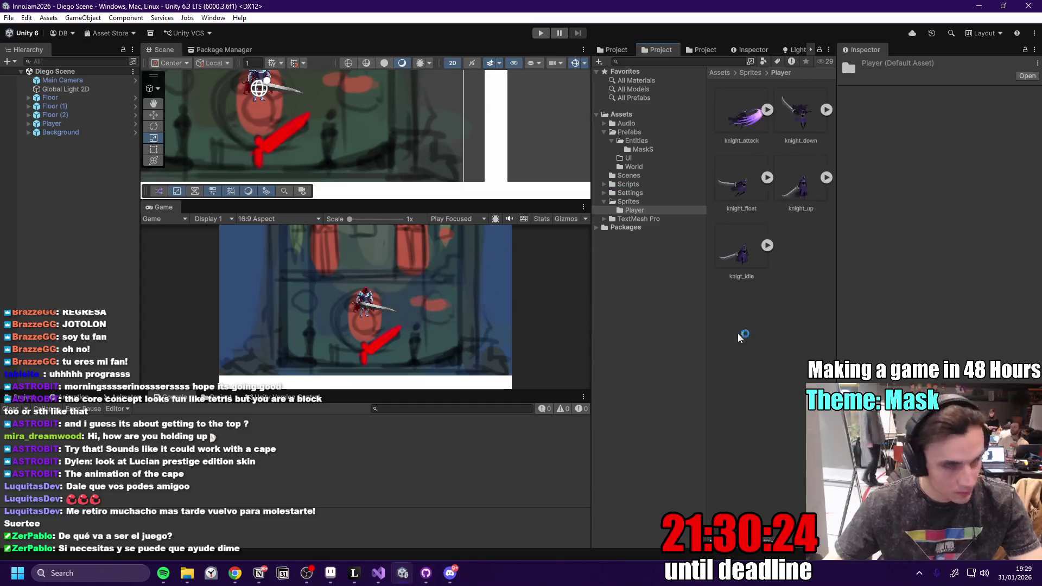
- Open the Player prefab and select its PlayerVisuals child object
click(742, 115)
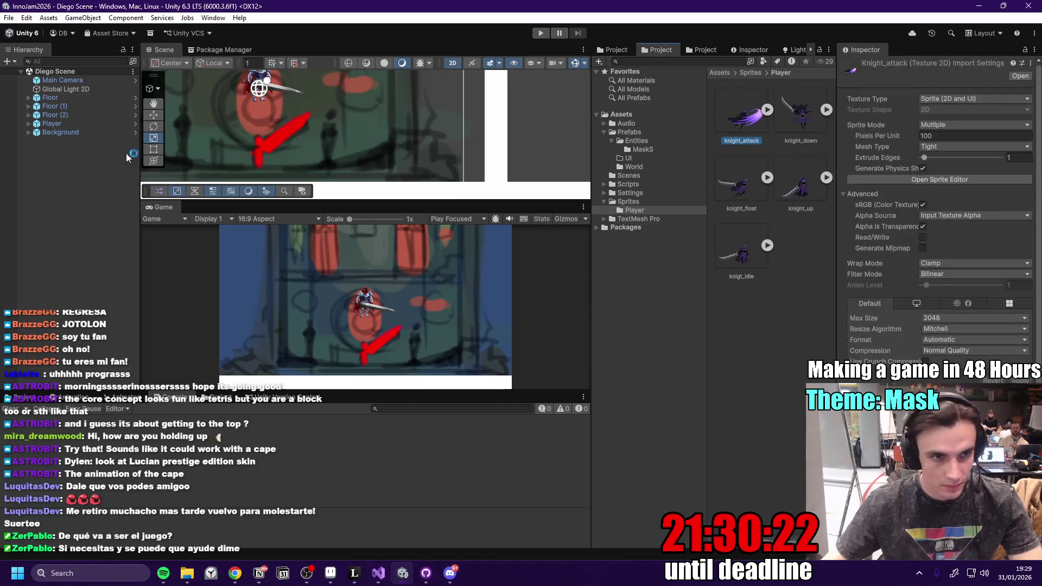
double_click(82, 124)
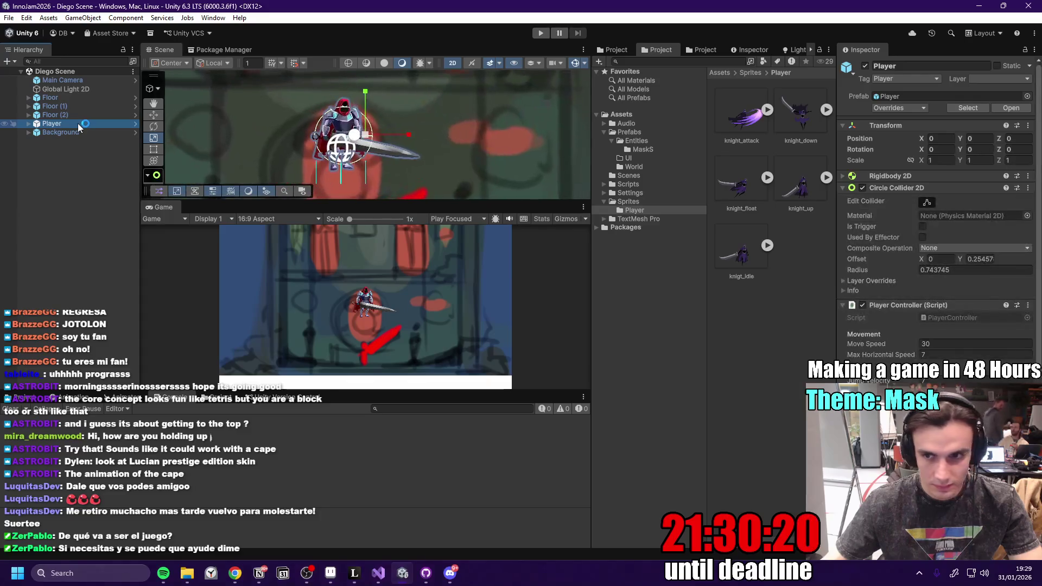
click(135, 124)
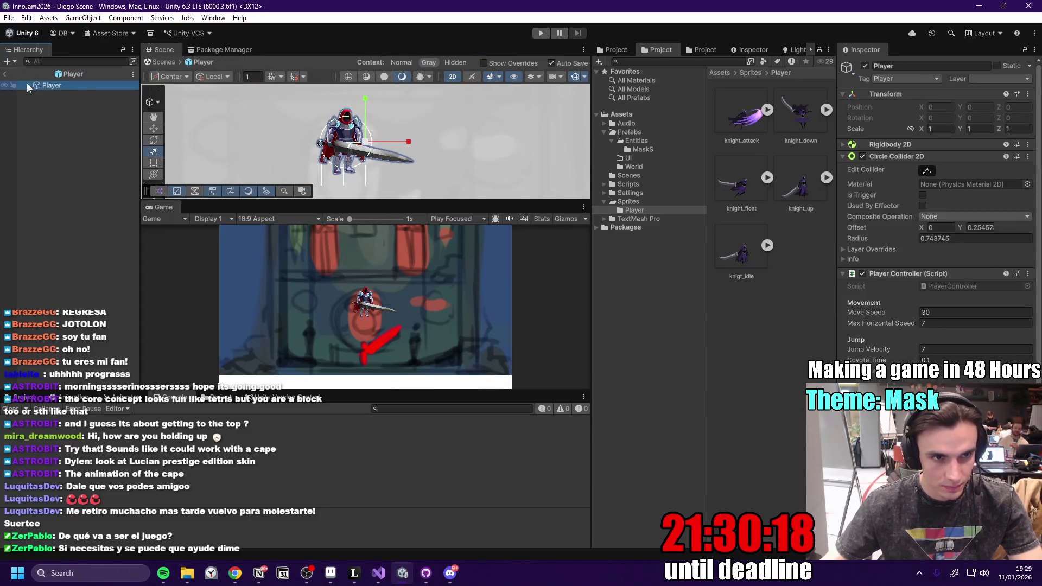
click(29, 86)
click(70, 94)
- Assign the knigt_idle_0 sprite to PlayerVisuals and go to Add Sorting Layer settings
click(1030, 164)
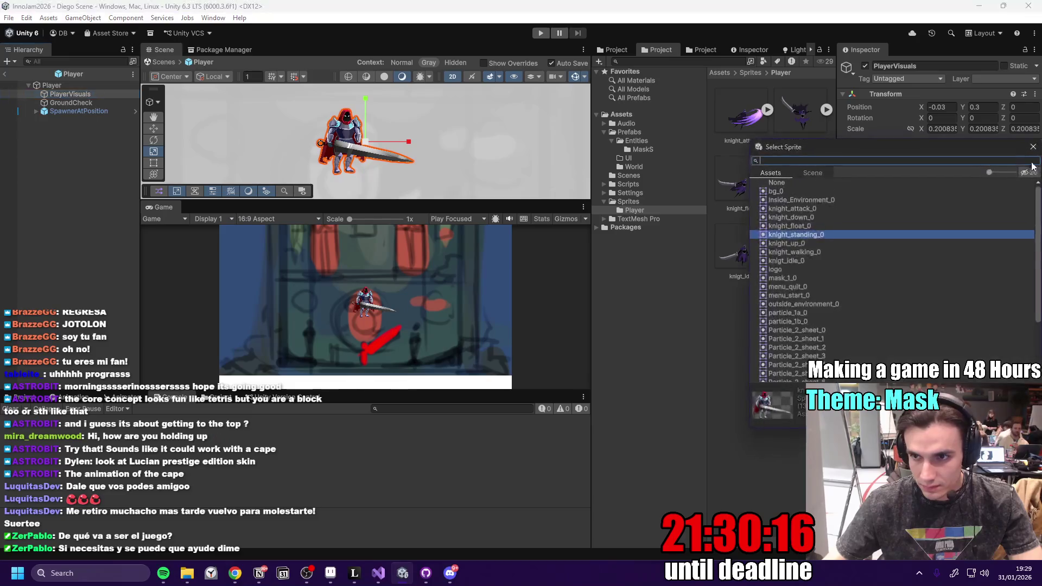
click(813, 209)
click(810, 233)
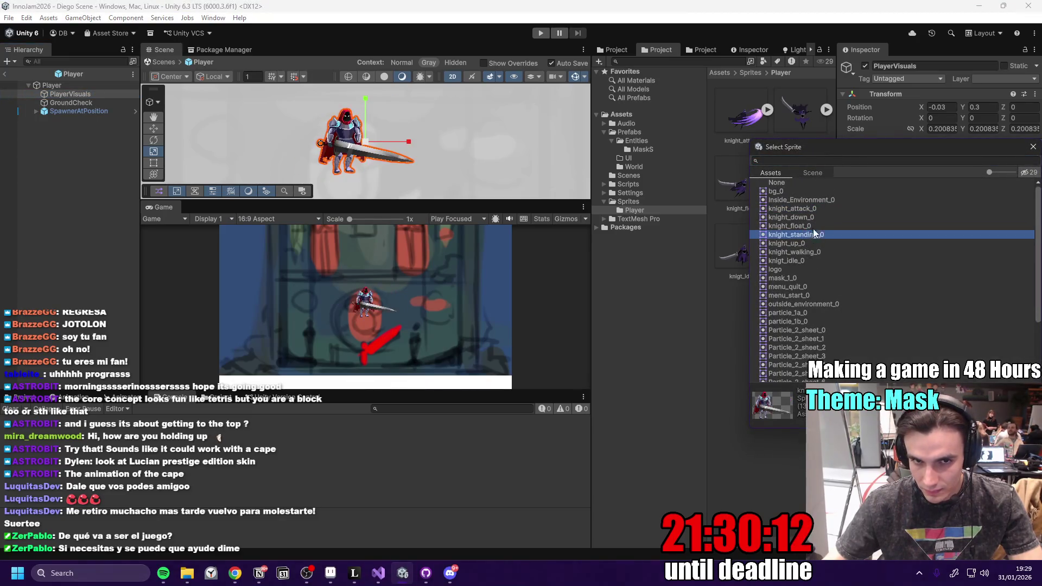
click(814, 230)
click(810, 247)
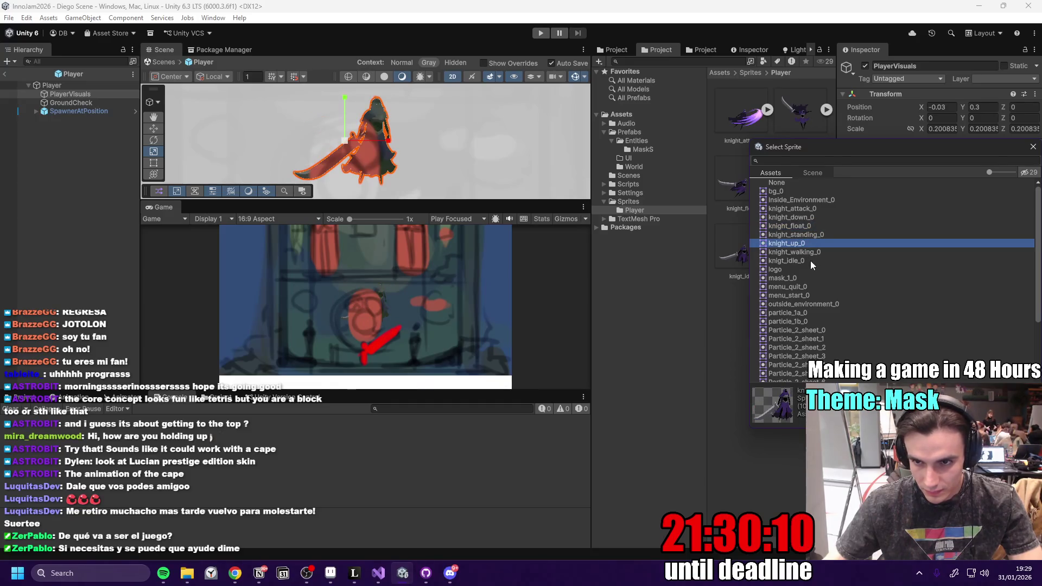
click(810, 260)
double_click(812, 261)
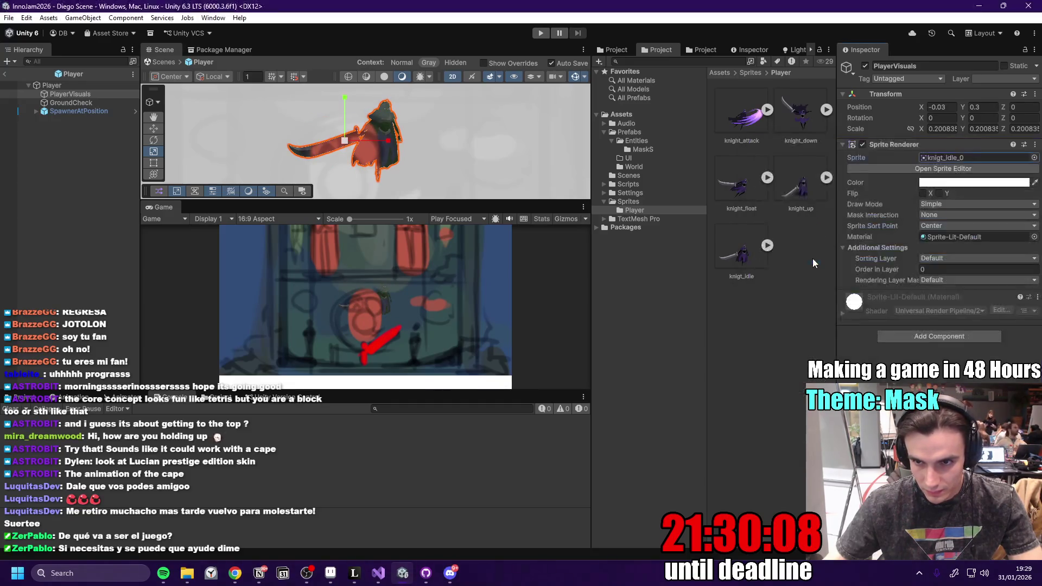
click(972, 257)
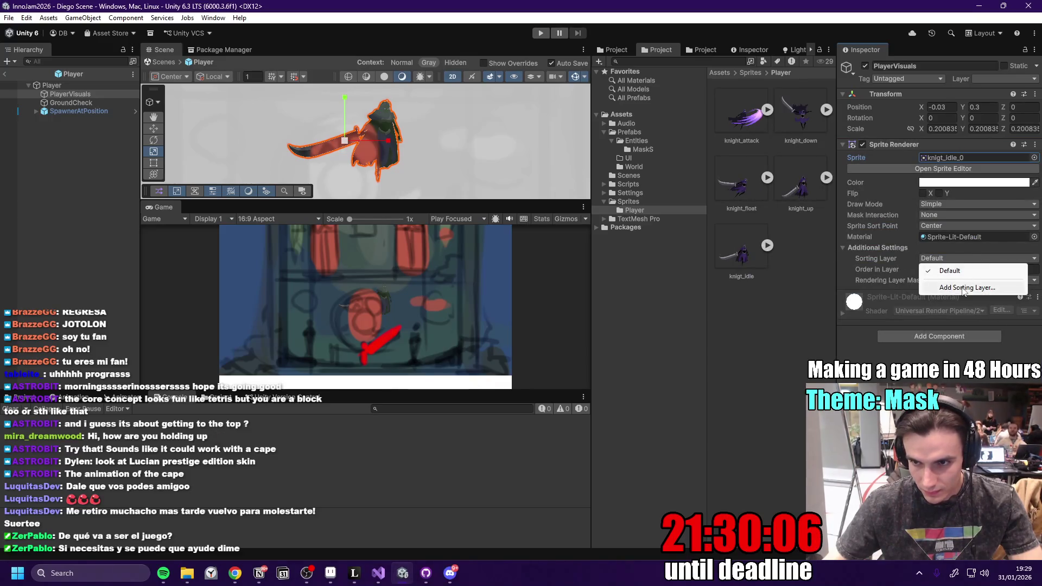
click(964, 293)
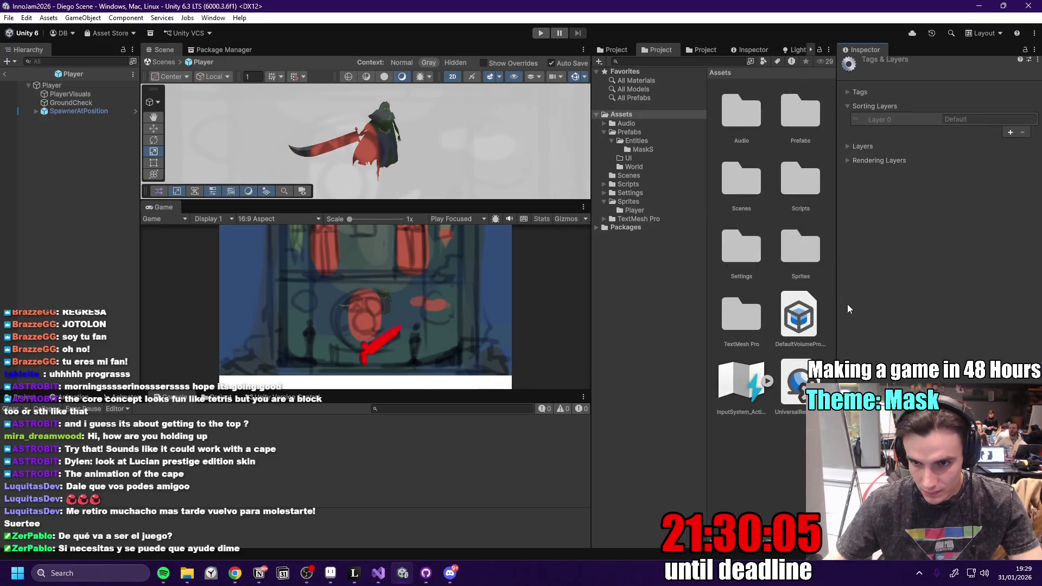
- Add an Entity sorting layer, put PlayerVisuals on it with Order in Layer 1, and press Play
click(1012, 141)
text(Entity)
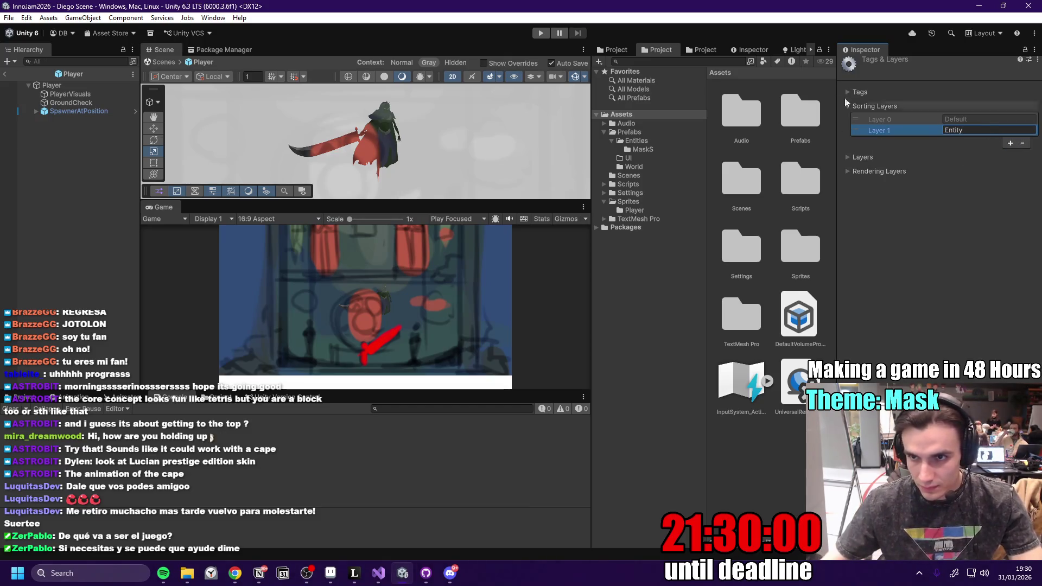
click(69, 94)
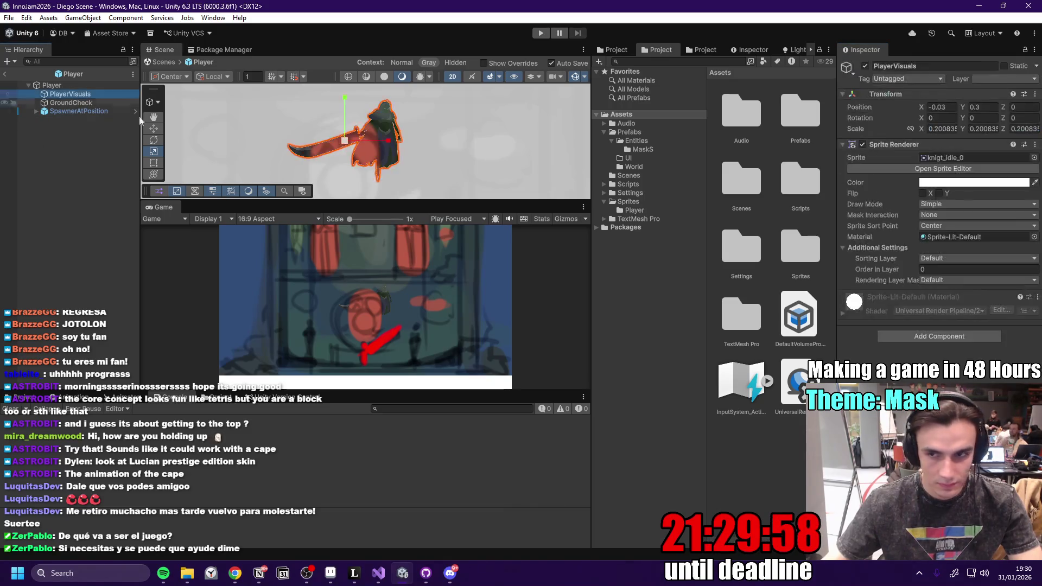
click(943, 259)
click(960, 283)
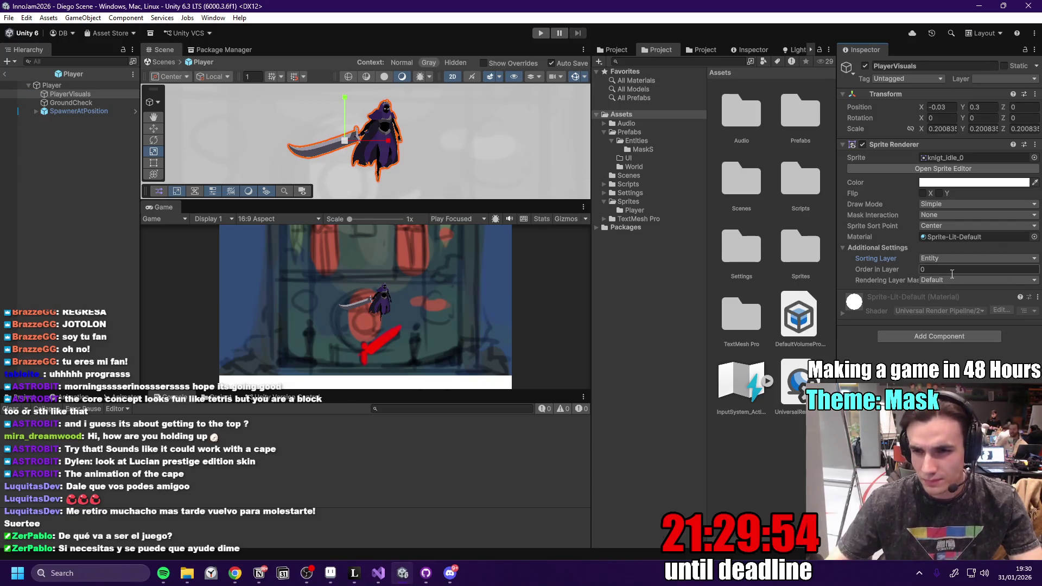
click(953, 269)
text(1)
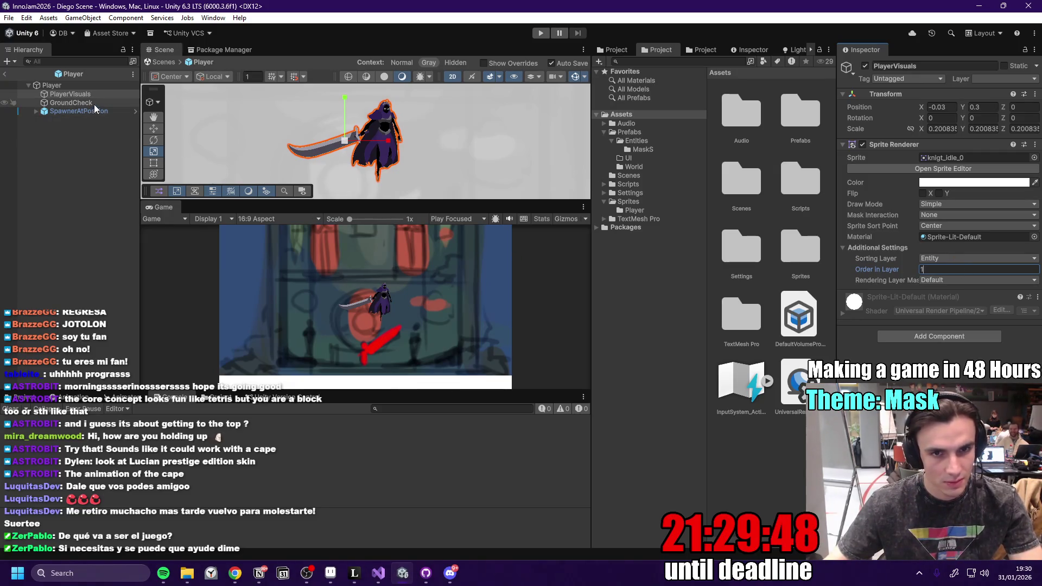
click(541, 34)
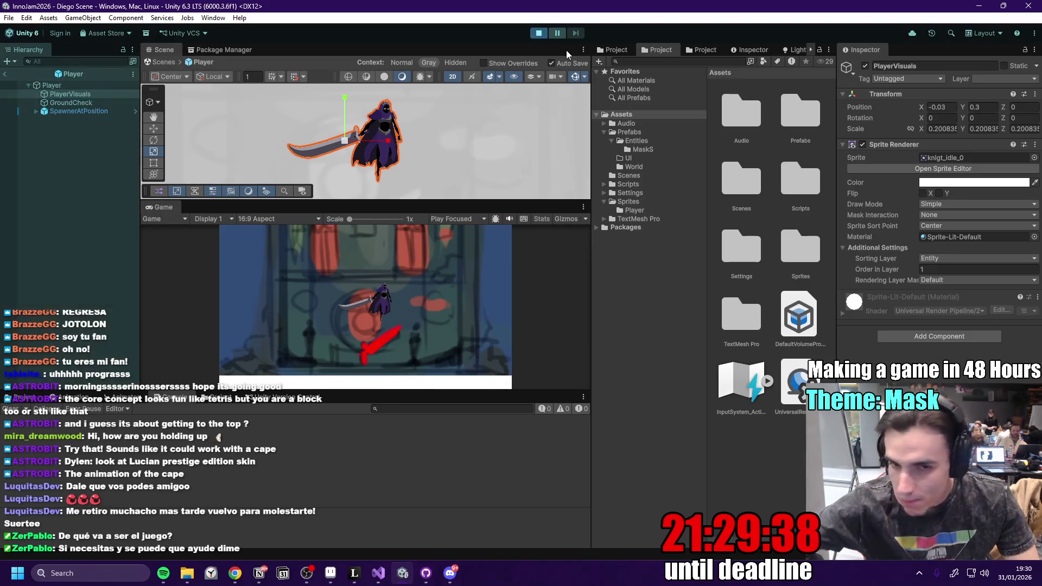
- Run and jump the knight left and right using Space, A and D, then exit Play mode
key(space)
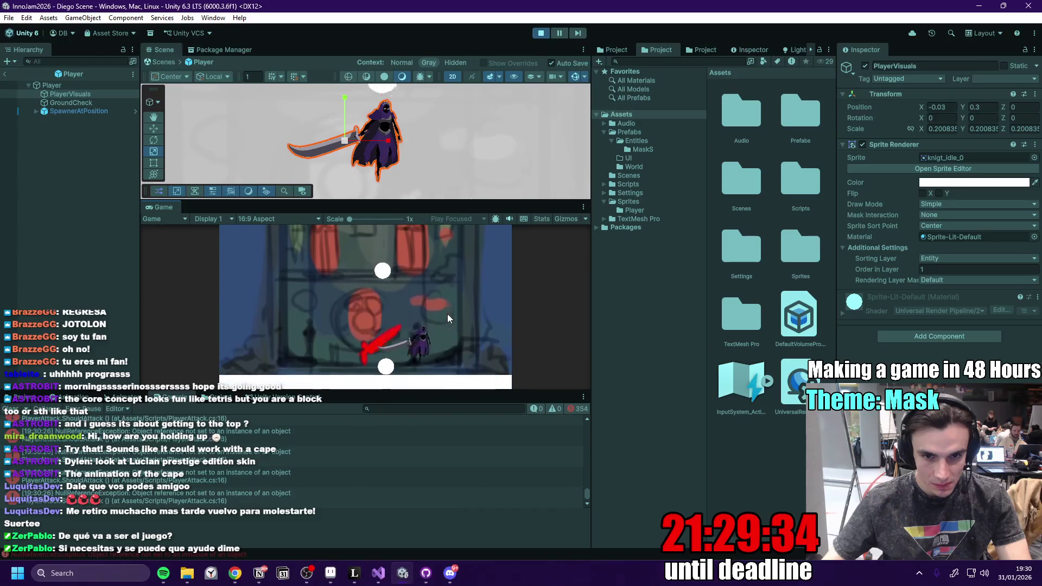
key(a)
key(a)
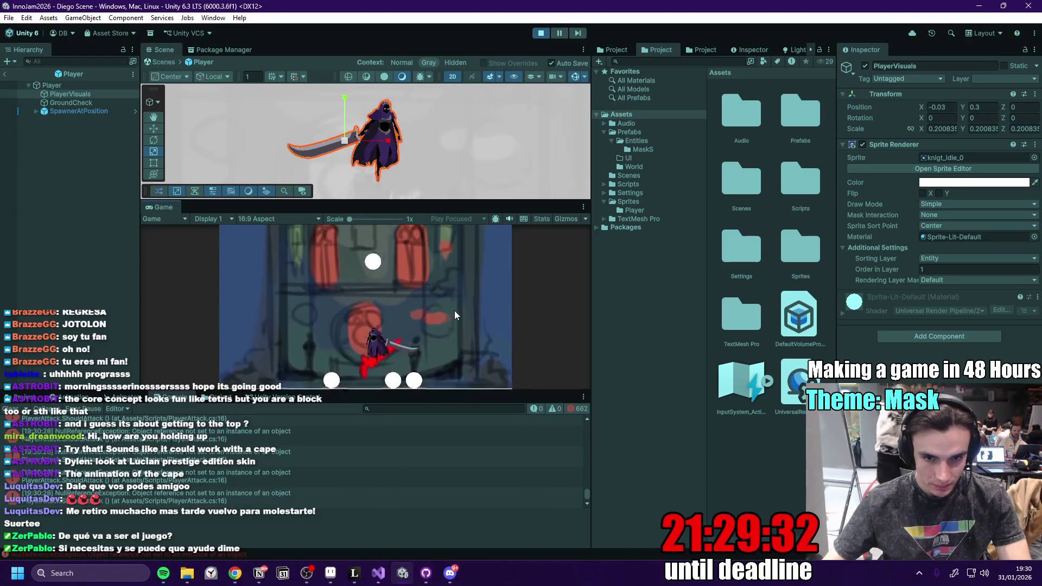
key(a)
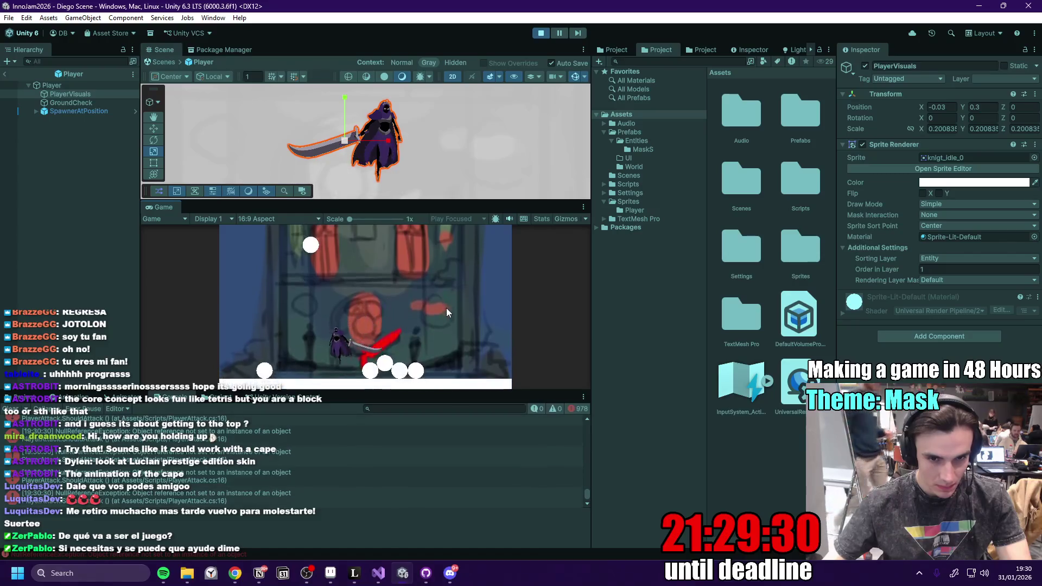
key(d)
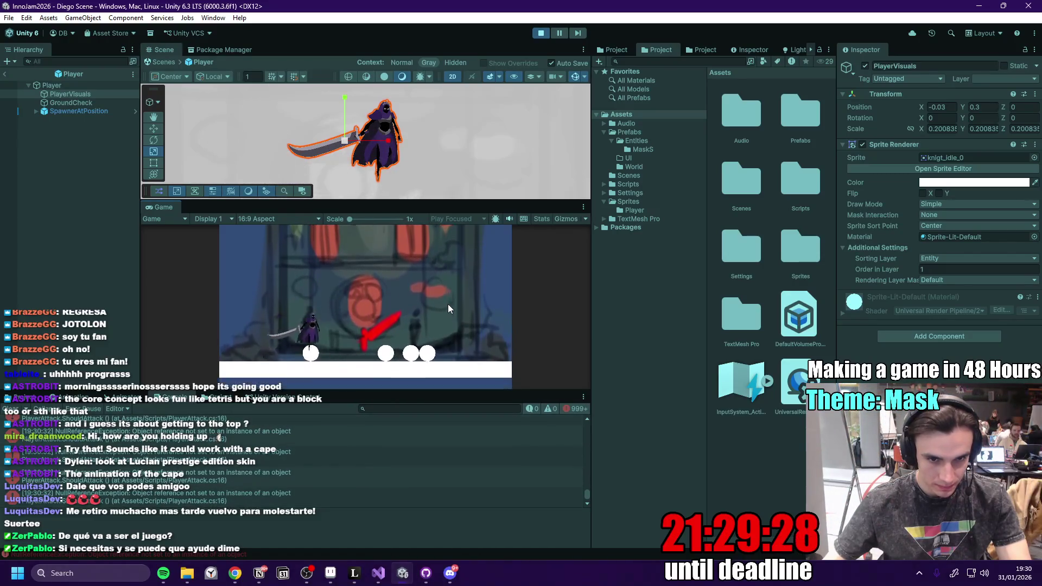
key(a)
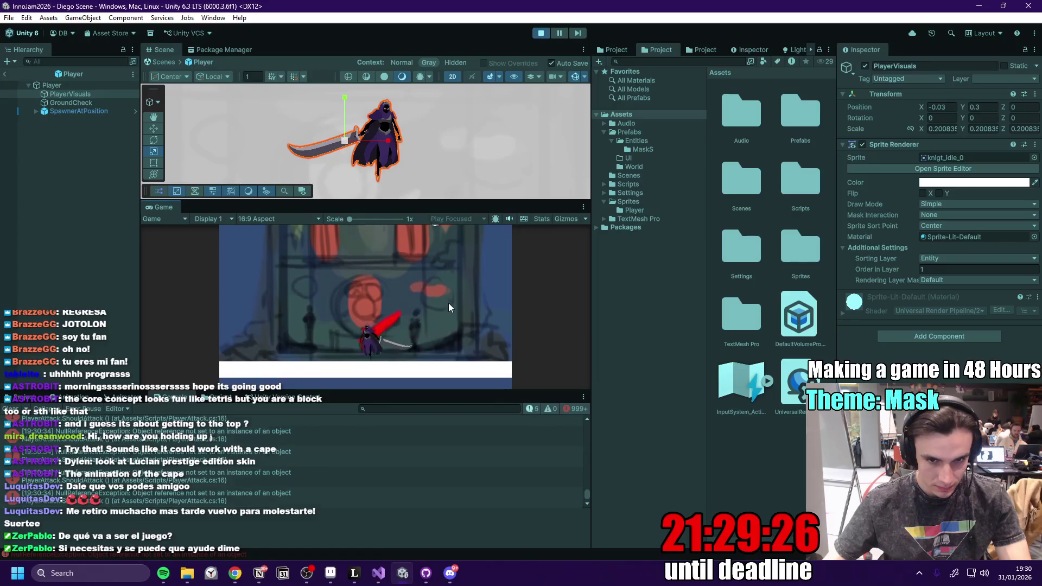
key(a)
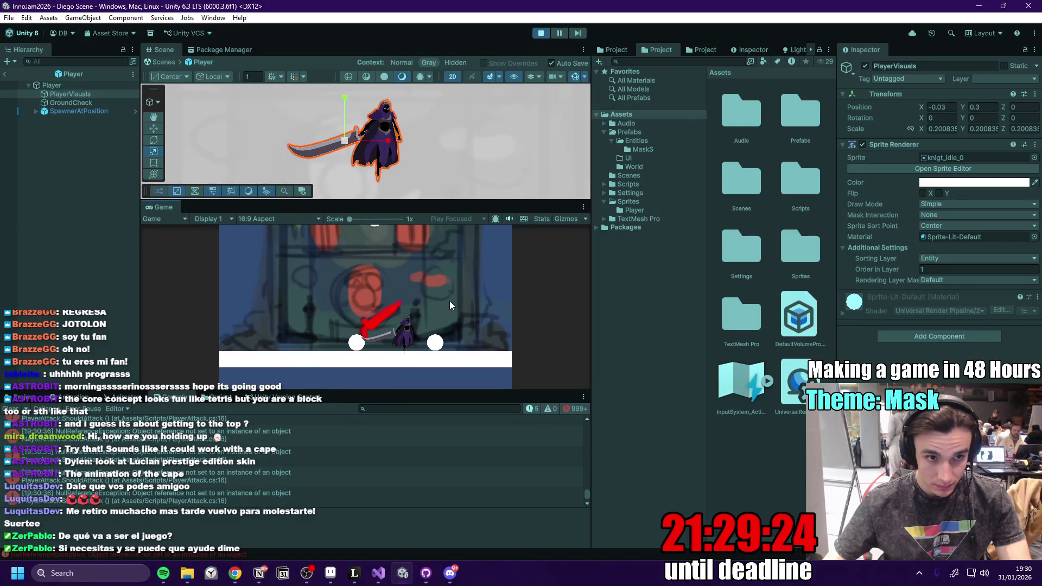
key(d)
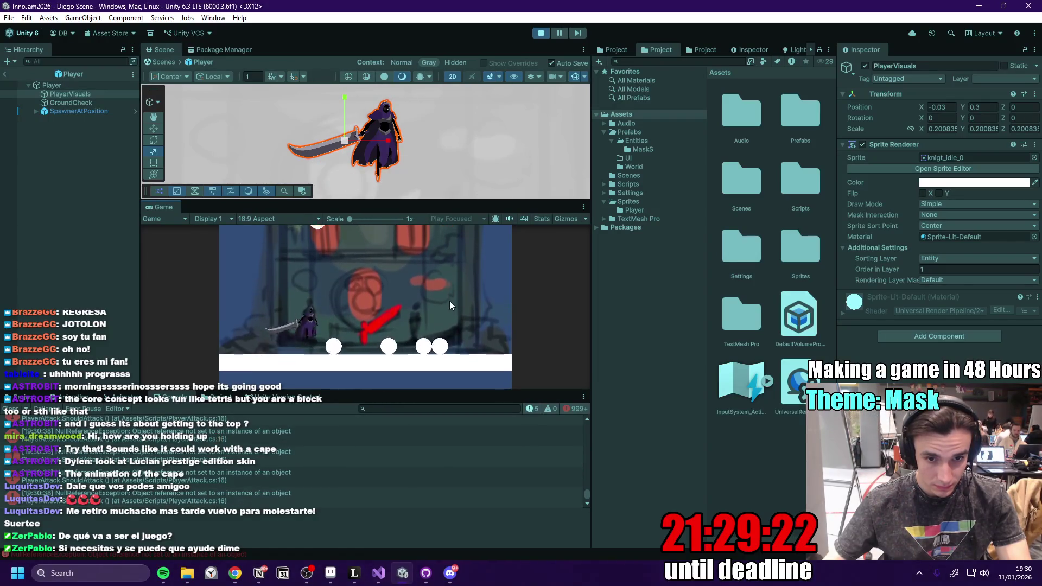
key(d)
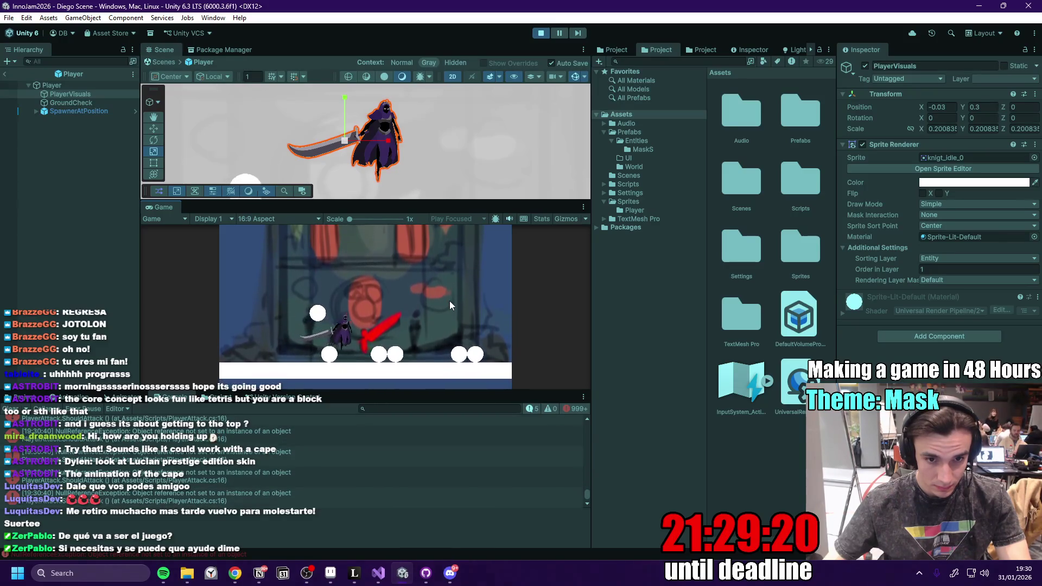
key(d)
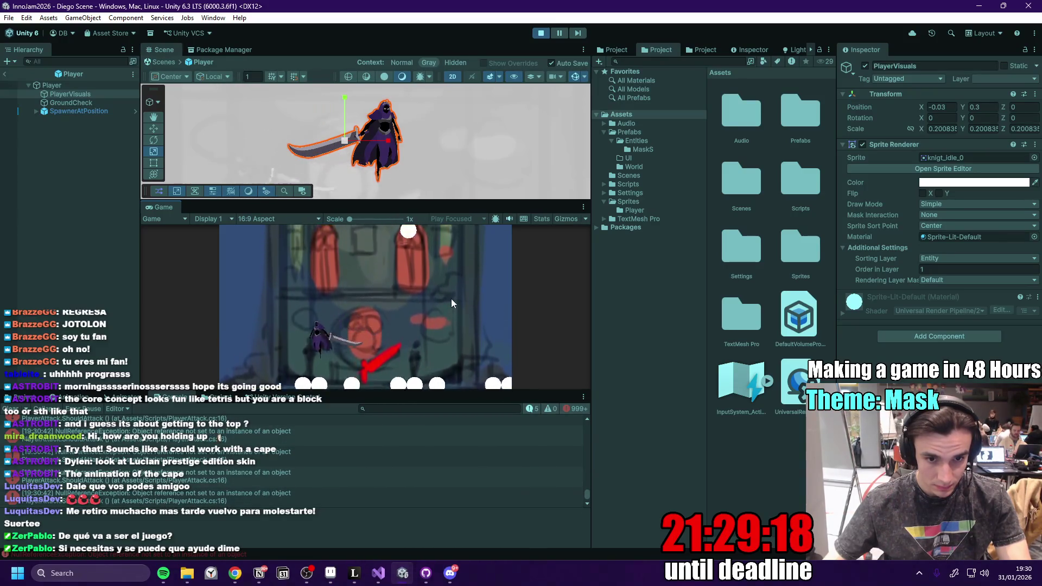
key(a)
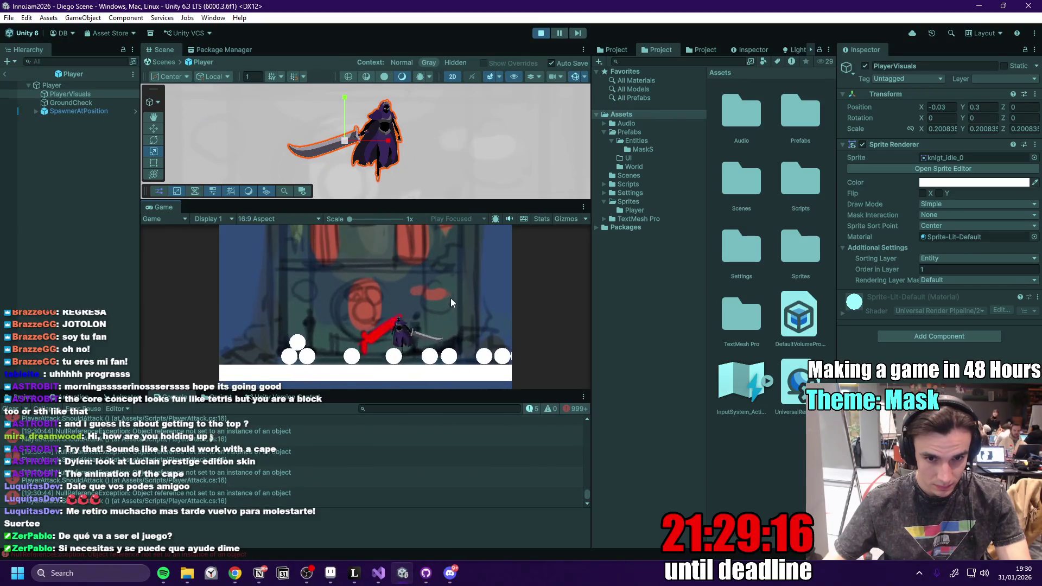
key(d)
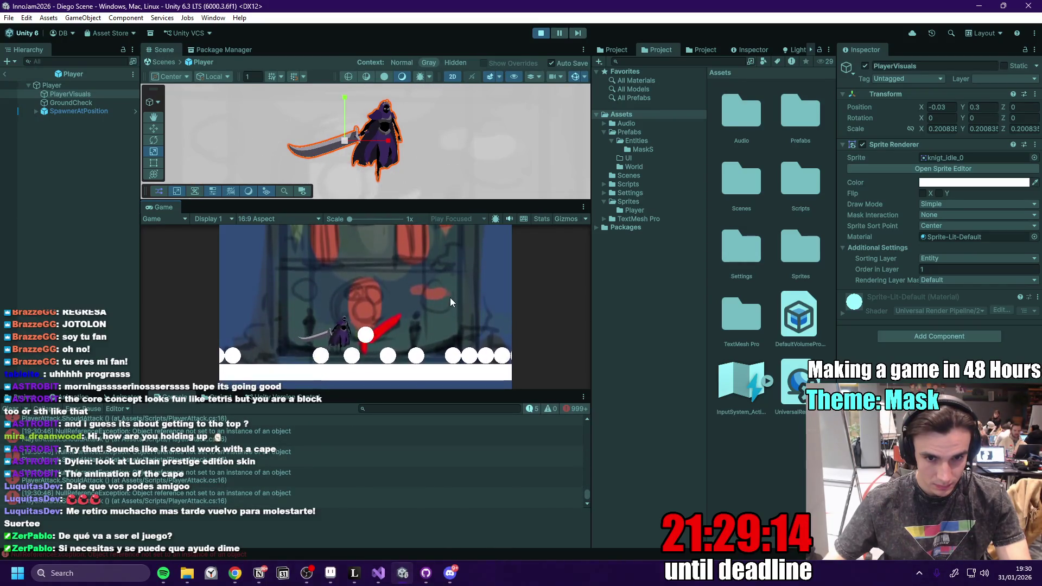
key(a)
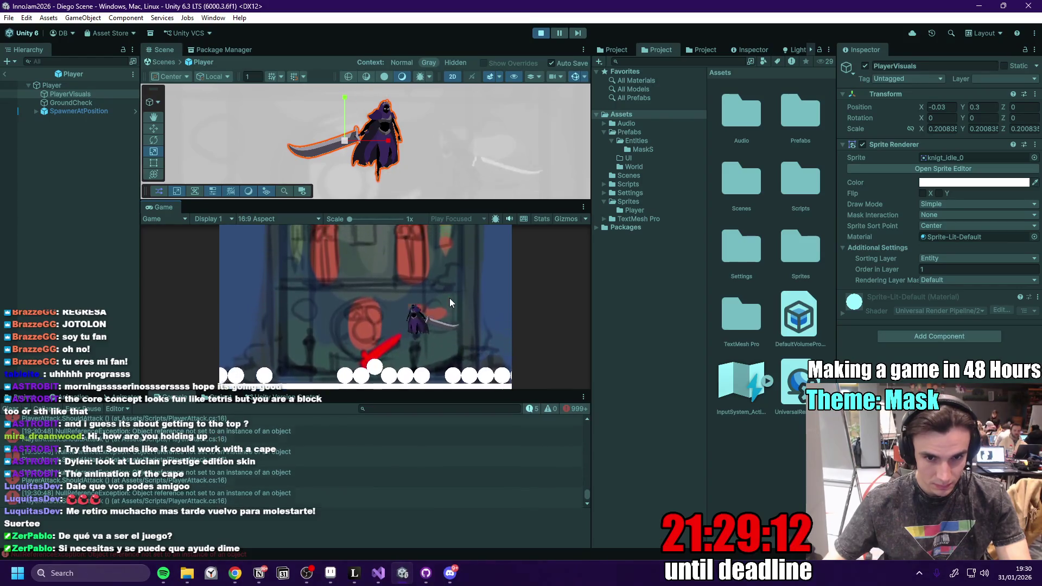
key(a)
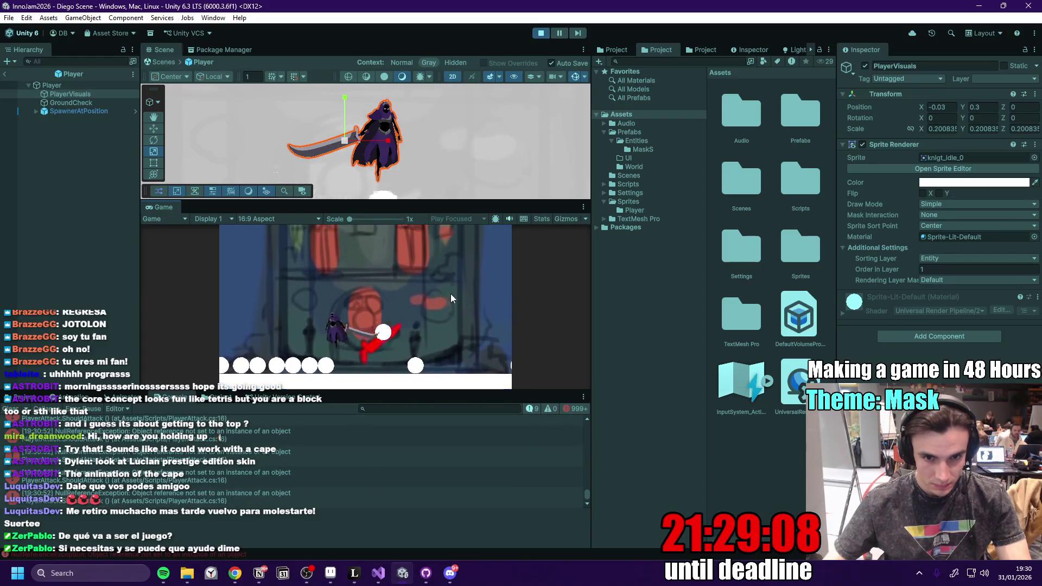
click(543, 35)
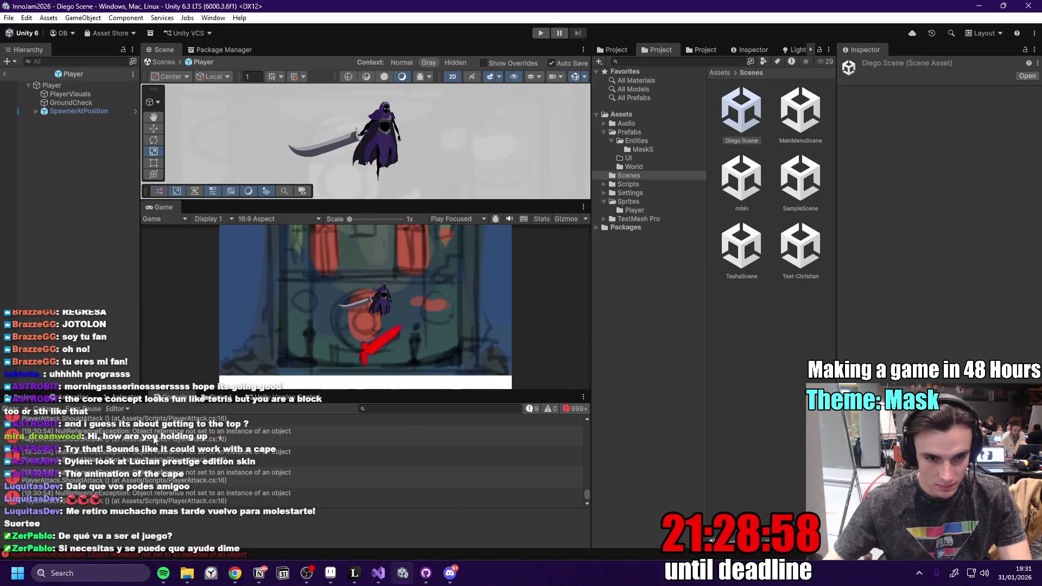
- Select Player and collapse Circle Collider 2D and Player Controller down to Player Attack
click(84, 85)
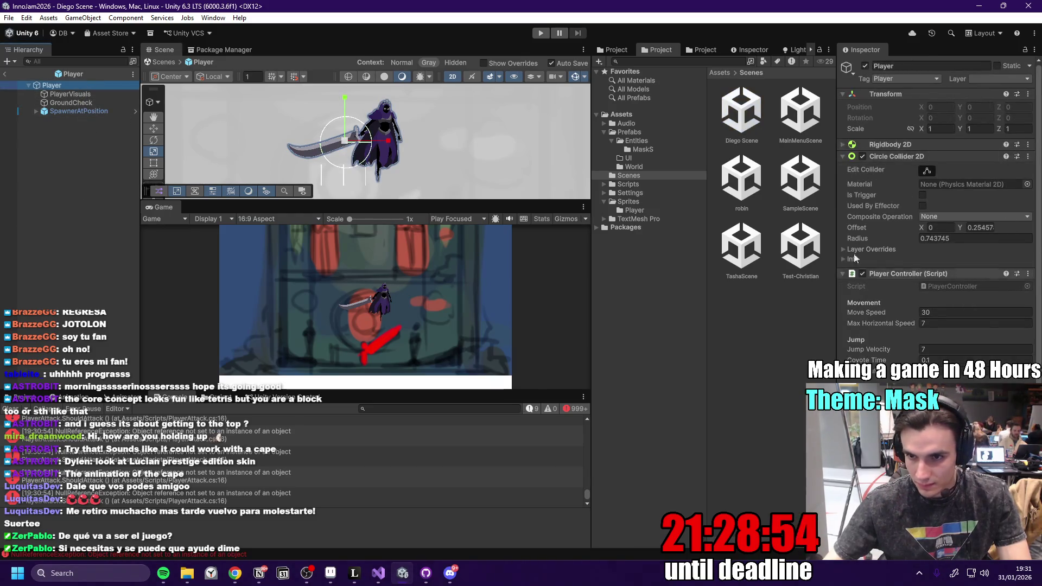
click(845, 157)
click(846, 168)
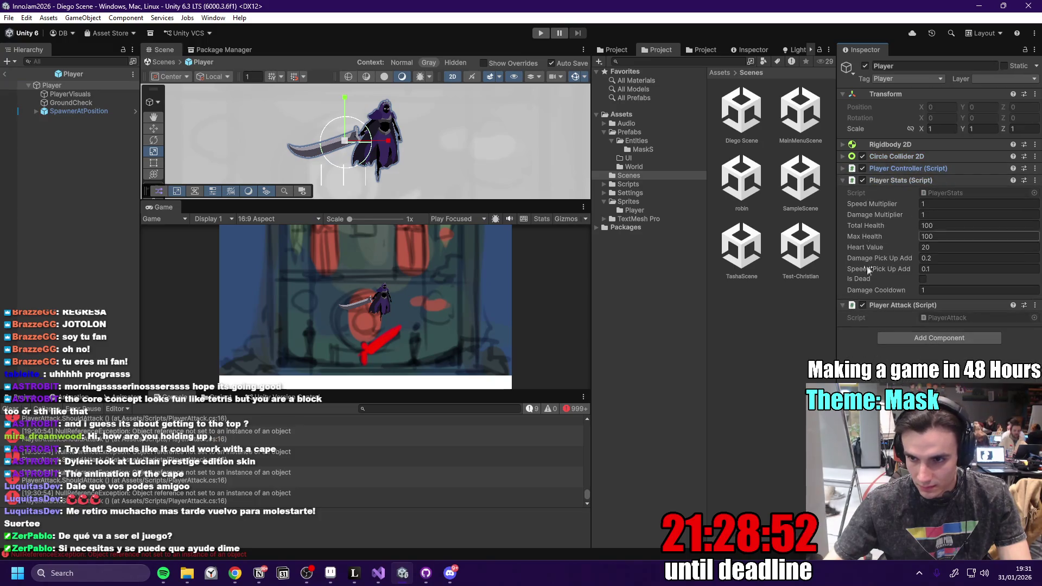
click(845, 305)
click(845, 306)
- Open PlayerAttack.cs in Visual Studio via Edit Script and go to its Attack method
click(1034, 306)
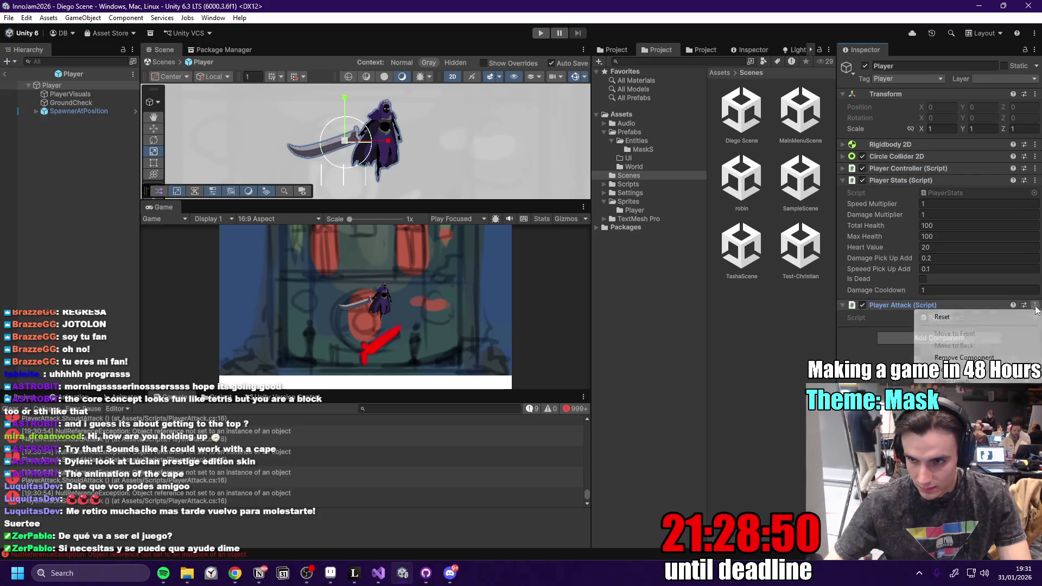
click(675, 400)
key(alt+Tab)
click(186, 277)
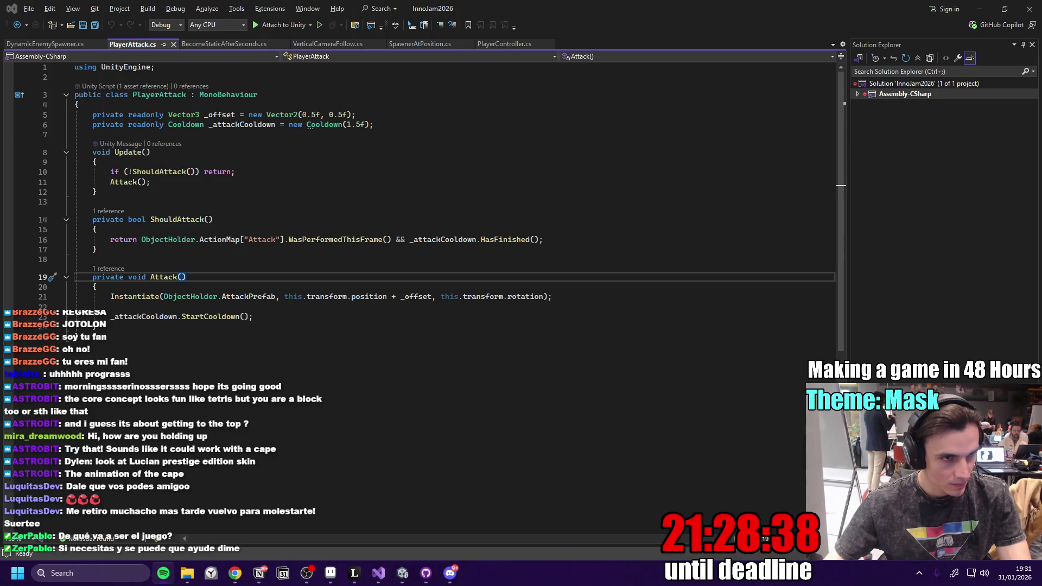
- Open PlayerController.cs via the component's Edit Script, then come back to the Unity editor
click(980, 9)
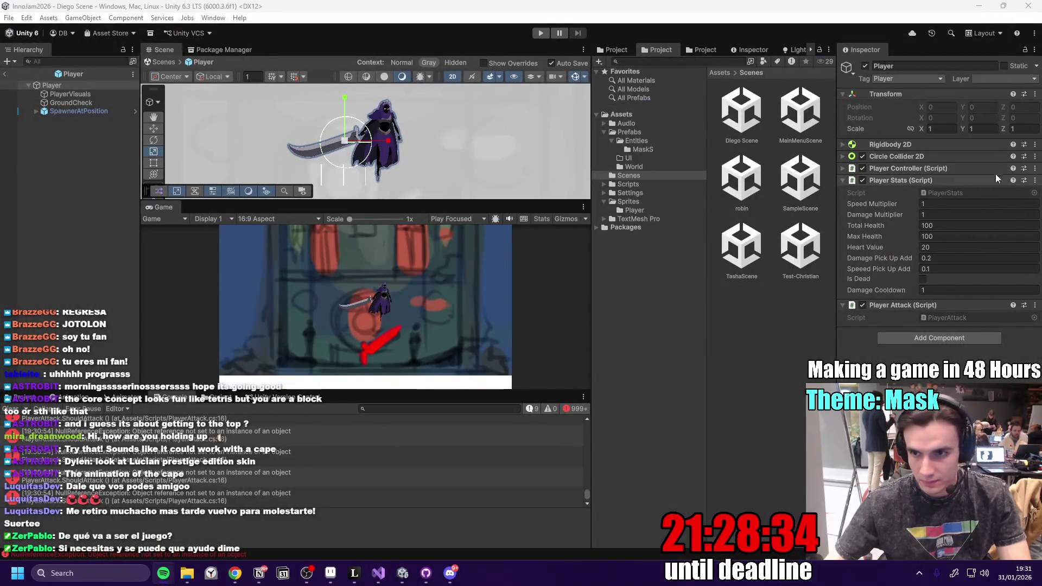
click(1035, 171)
click(933, 324)
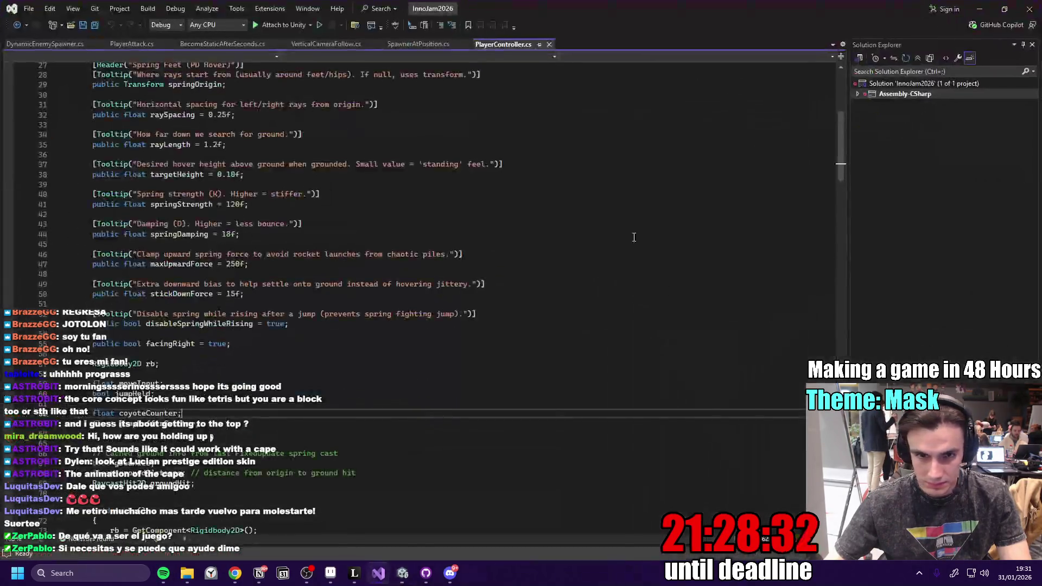
click(980, 9)
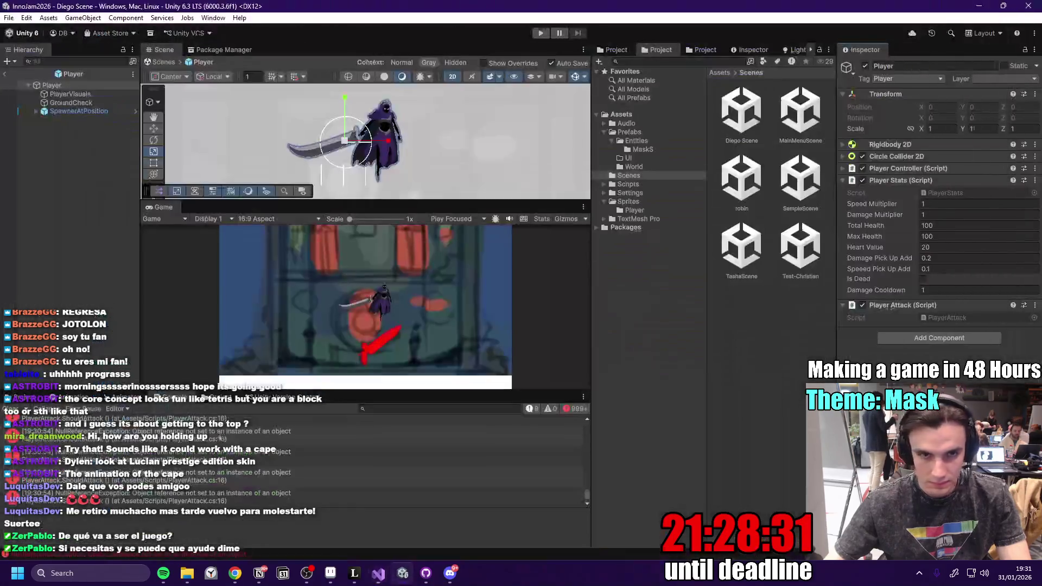
- Bring up an enlarged Animation window for PlayerVisuals and start creating a new clip
click(71, 95)
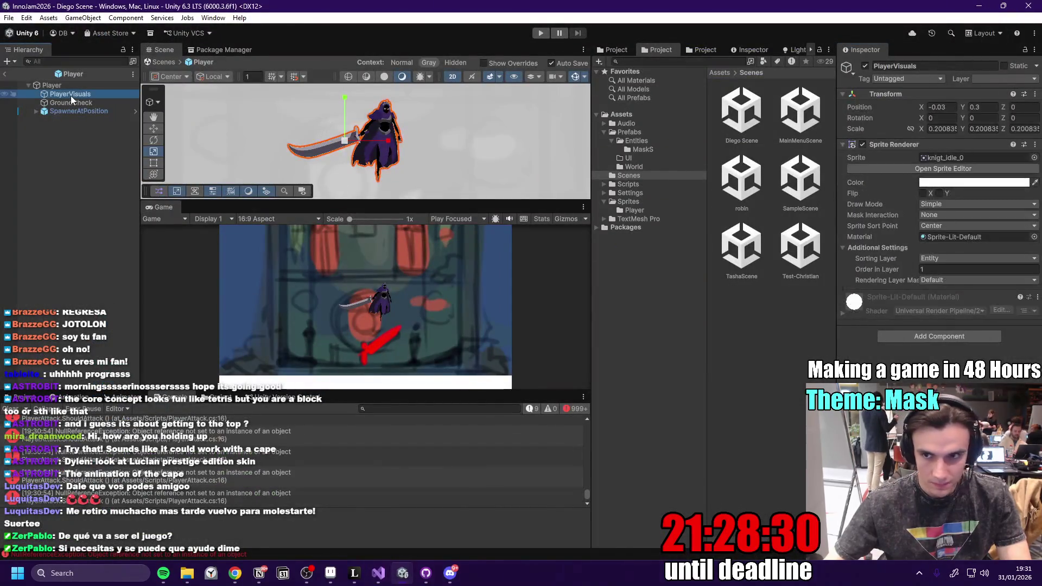
click(84, 399)
drag(363, 391, 363, 343)
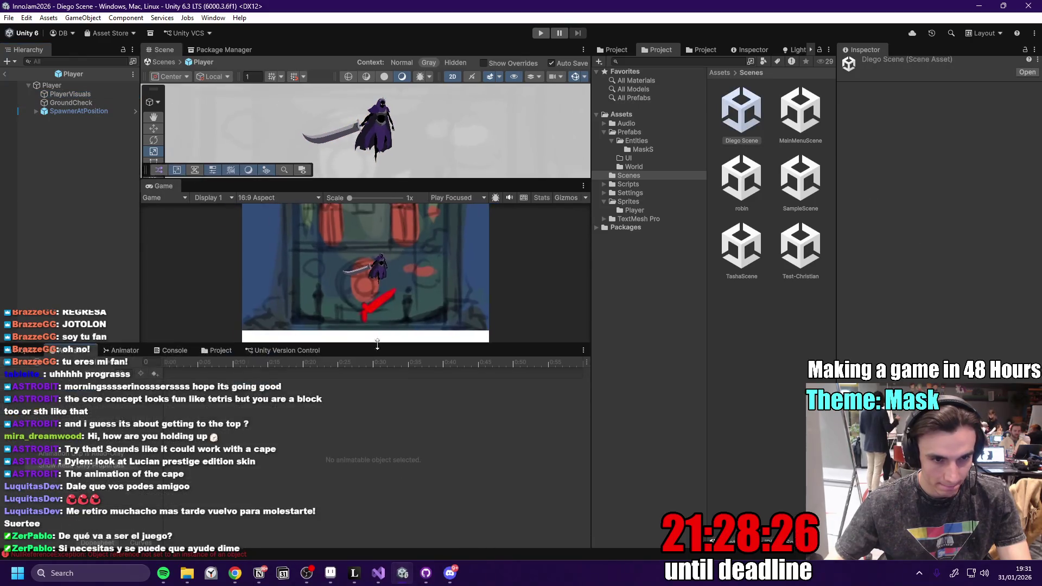
click(121, 350)
click(67, 355)
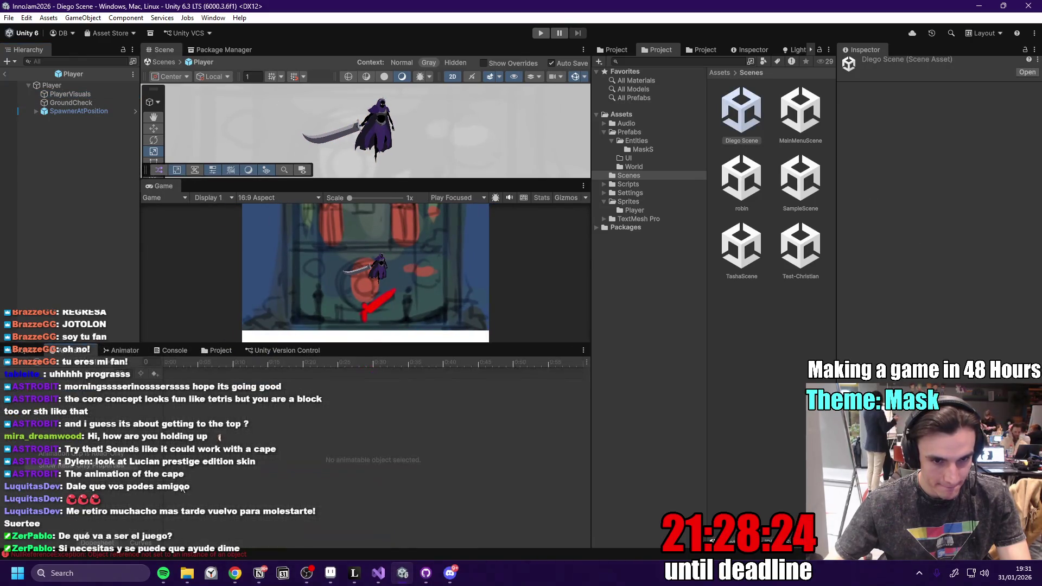
click(82, 94)
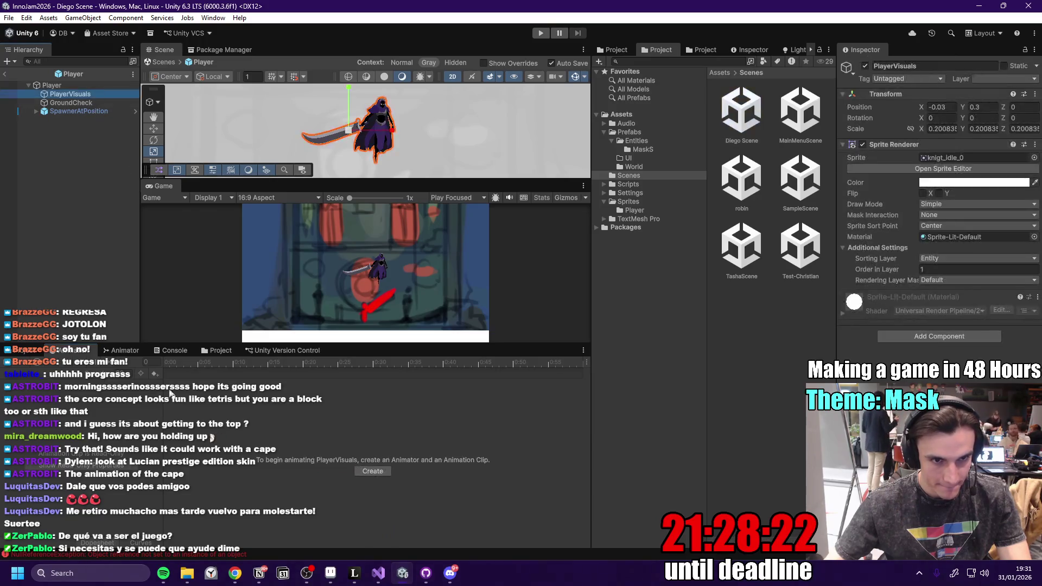
click(382, 471)
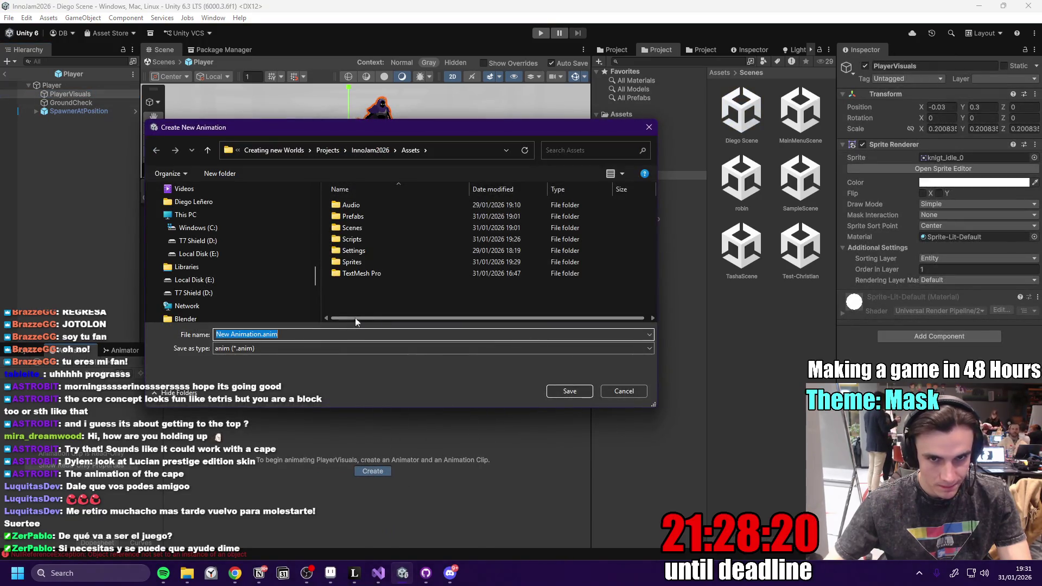
- Name the new animation clip Player_Idle
click(261, 335)
key(BackSpace)
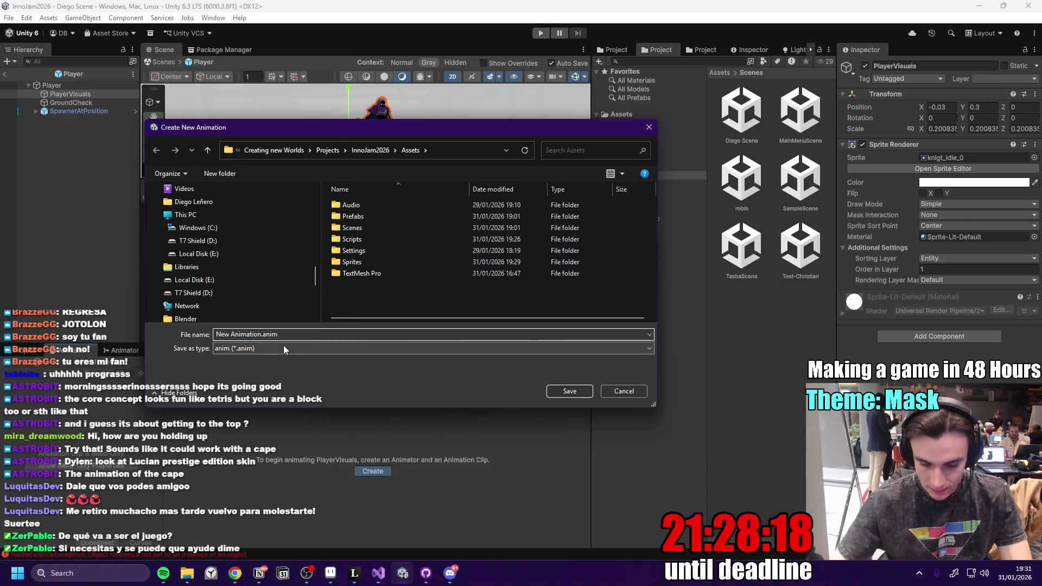
key(BackSpace)
key(BackSpace)
key(BackSpace)
text(Playe)
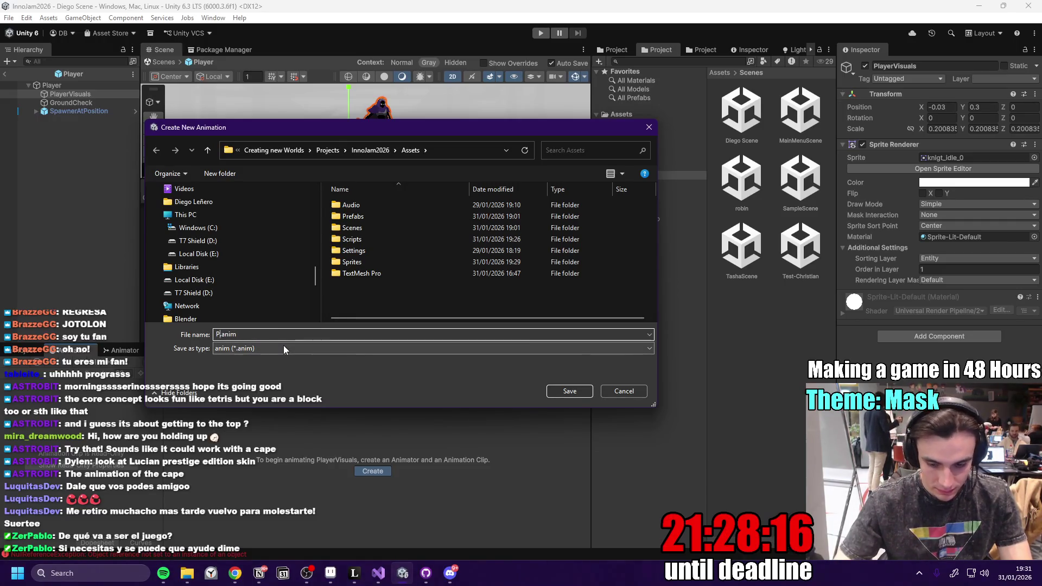
key(BackSpace)
key(BackSpace)
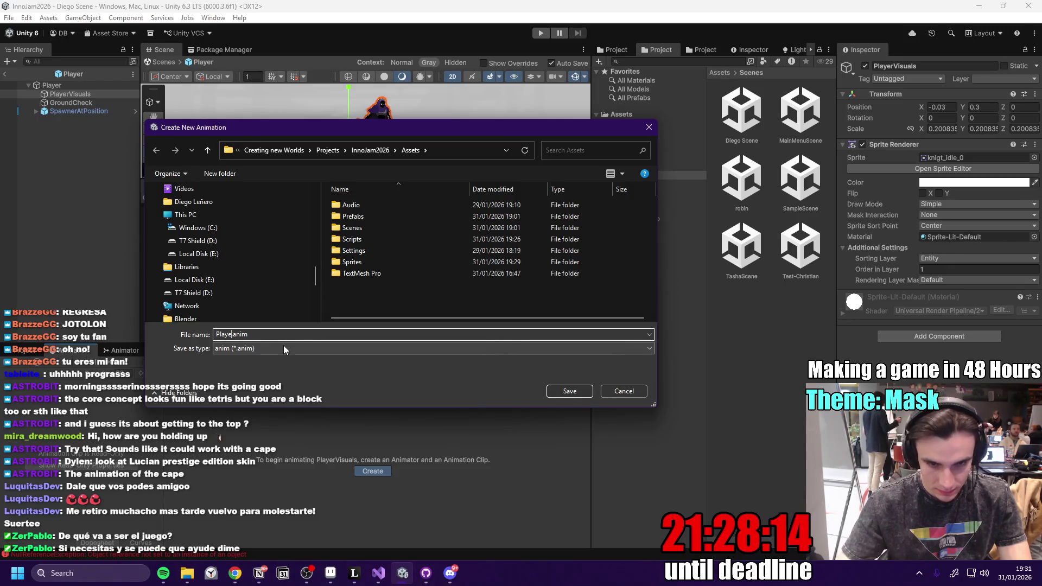
text(yer_)
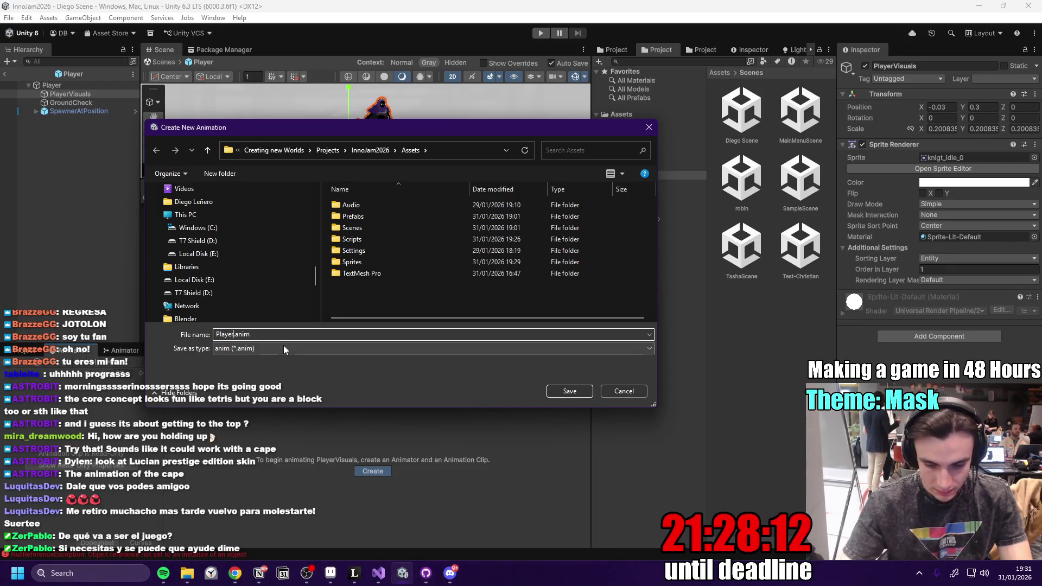
text(Idle)
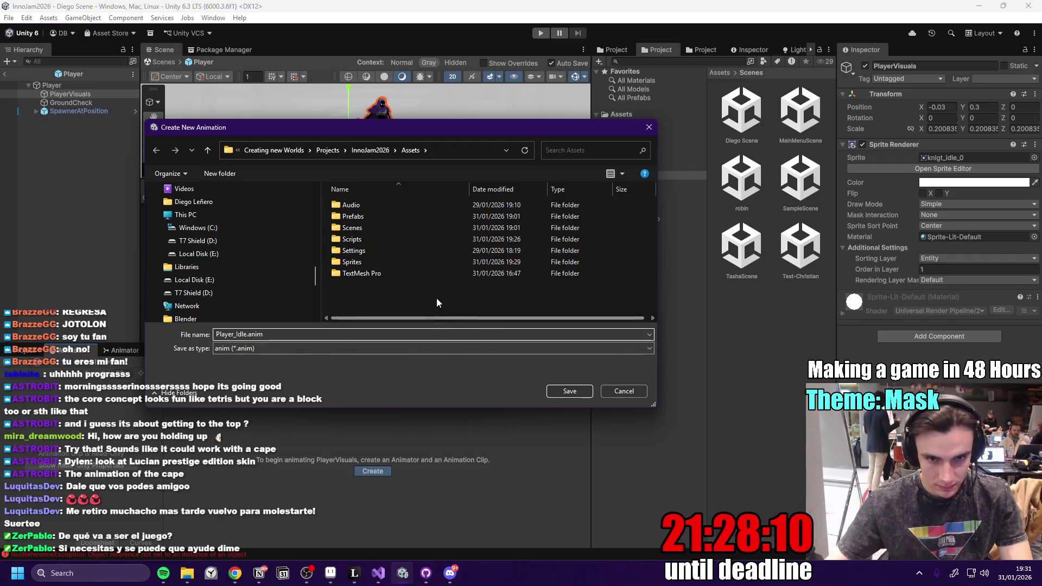
- Make an Animation folder in Assets and save Player_Idle.anim inside it
key(ctrl+shift+n)
text(An)
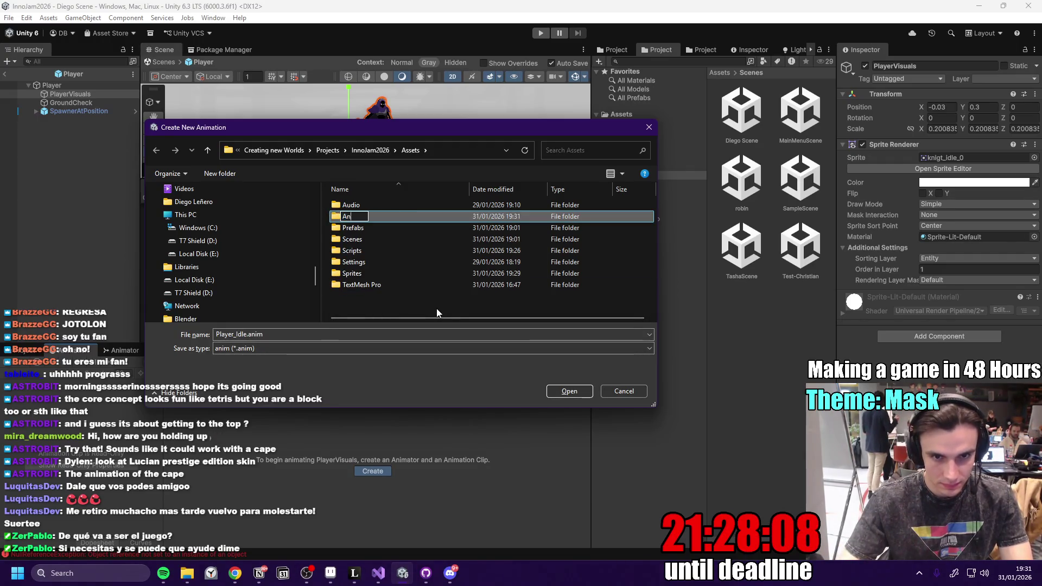
text(imation)
key(Return)
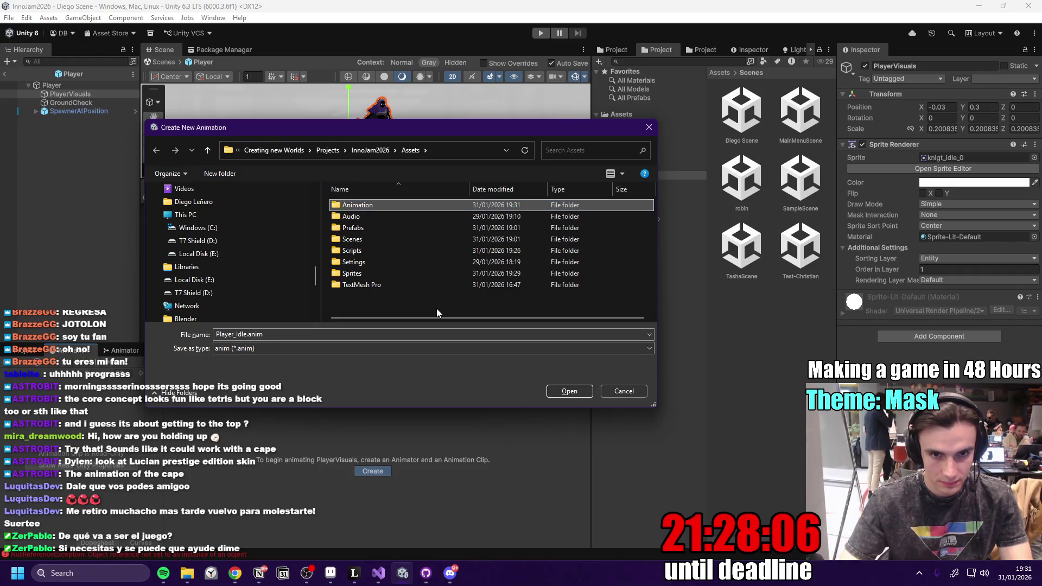
key(Return)
click(596, 393)
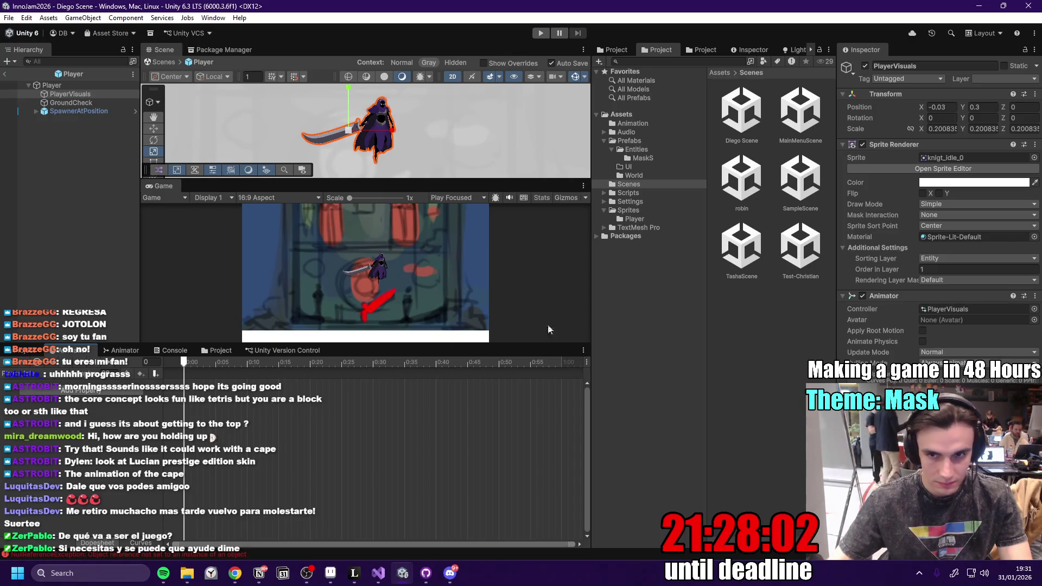
- Drag the knigt_idle frames from Assets/Sprites/Player into Player_Idle and check its Animator state
click(641, 210)
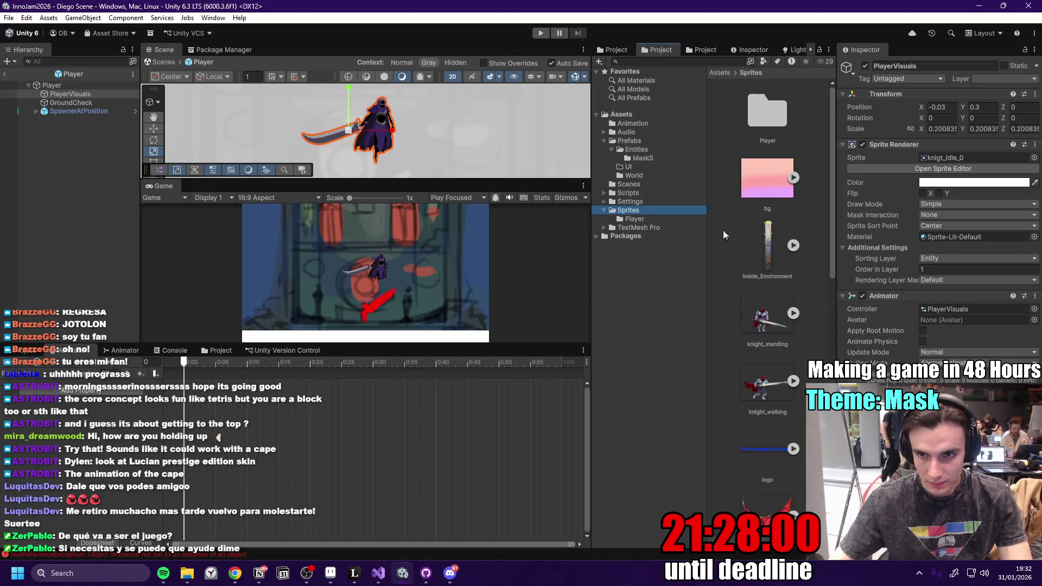
click(650, 219)
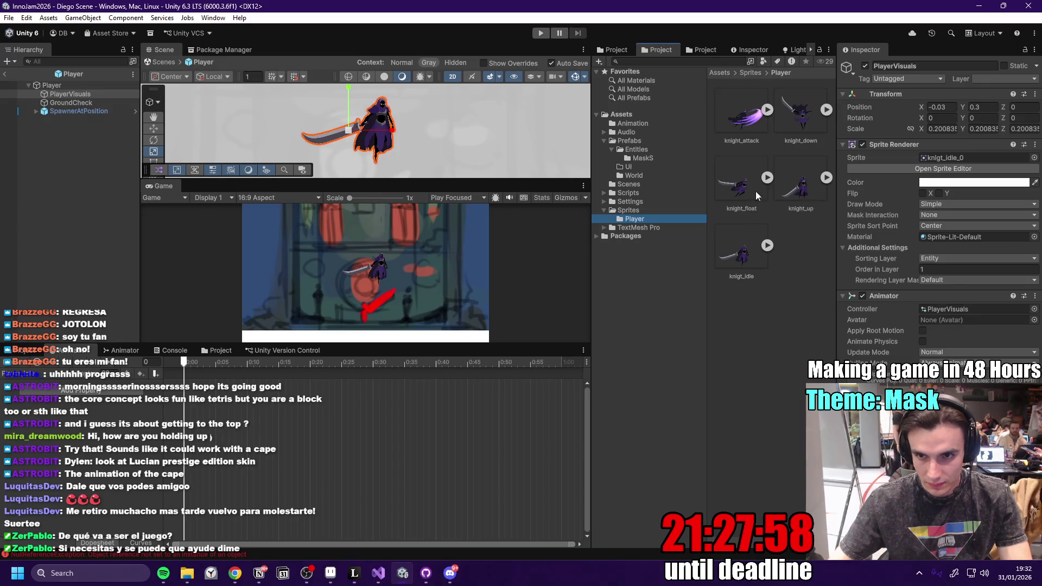
mouse_move(744, 254)
mouse_down()
mouse_move(593, 270)
mouse_move(227, 423)
mouse_up()
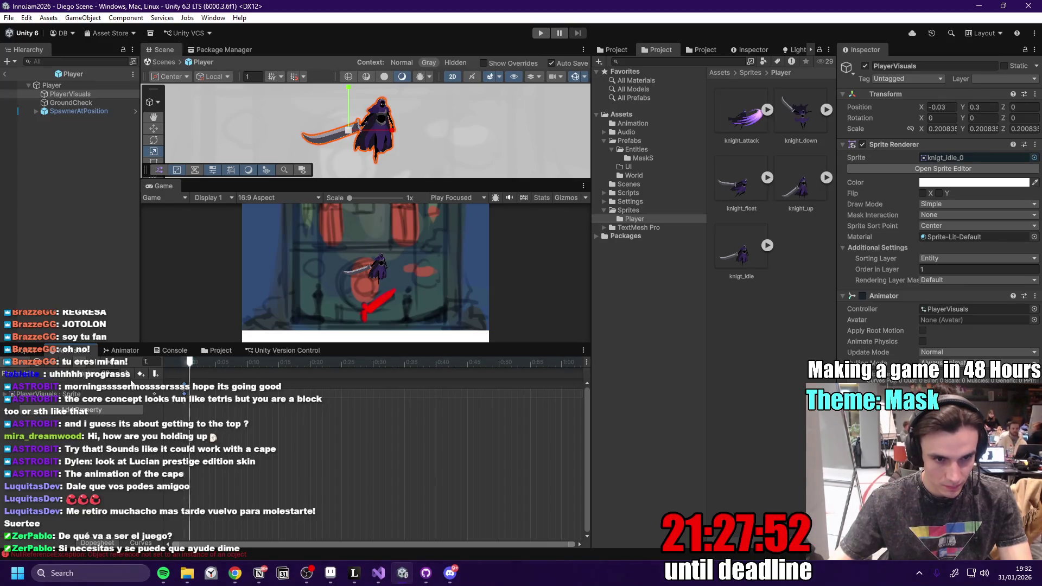
click(120, 350)
click(73, 350)
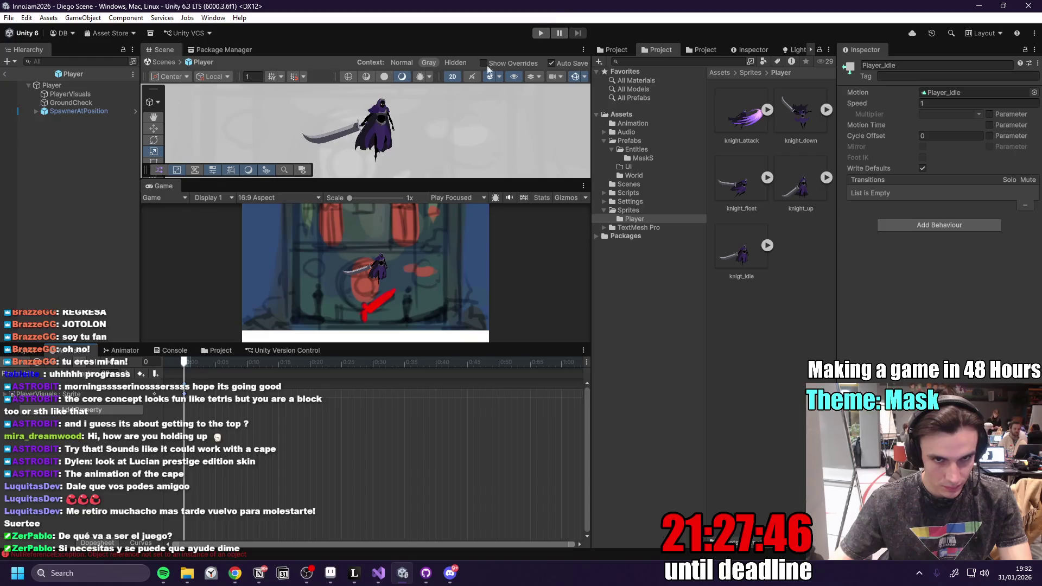
click(126, 351)
click(88, 352)
- Create a Player_Run clip and add the knight_float sprite frames to it
click(49, 374)
click(91, 406)
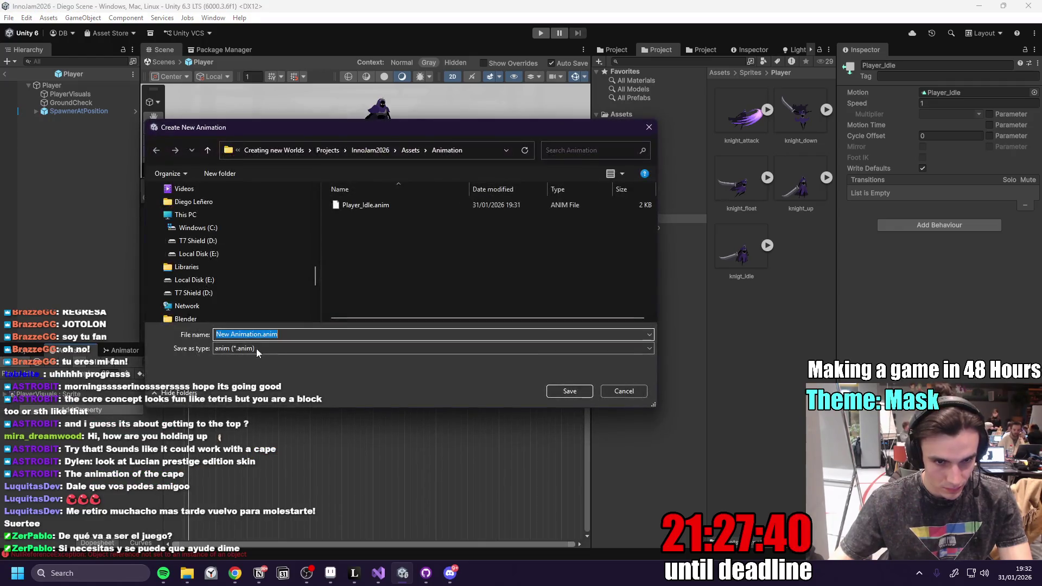
click(394, 204)
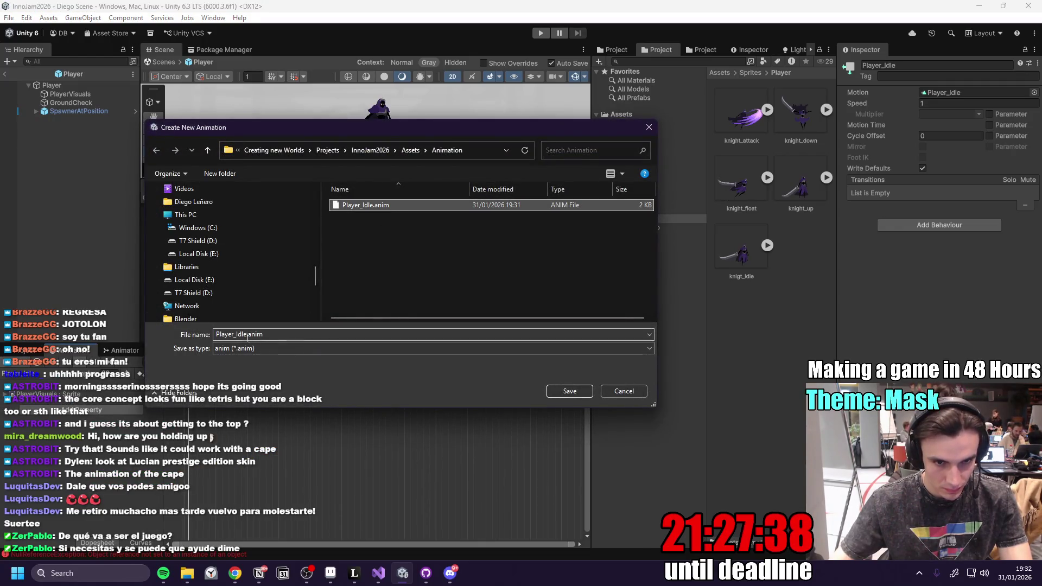
drag(253, 334, 237, 335)
key(BackSpace)
text(Attack)
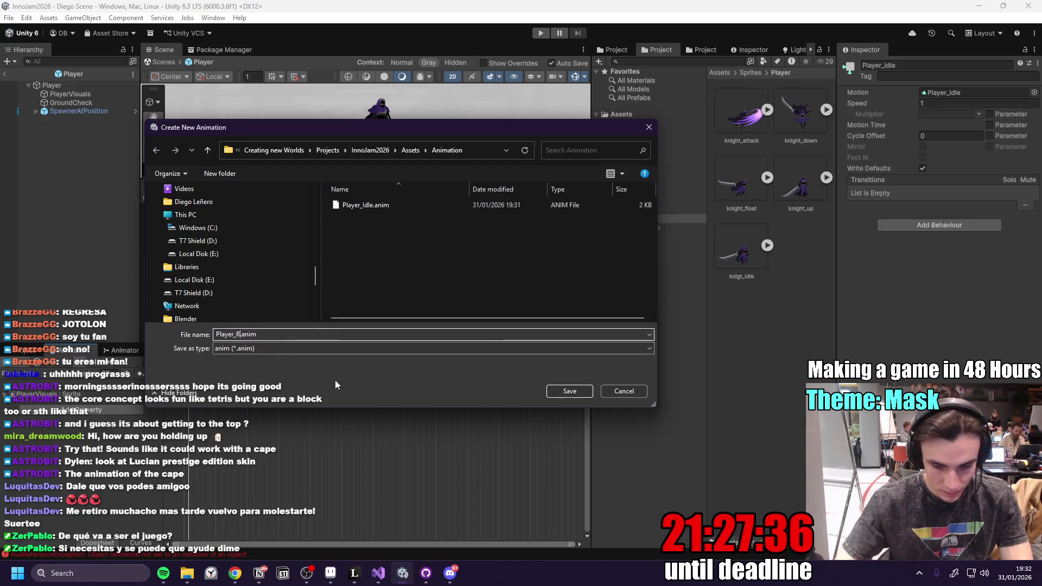
key(Return)
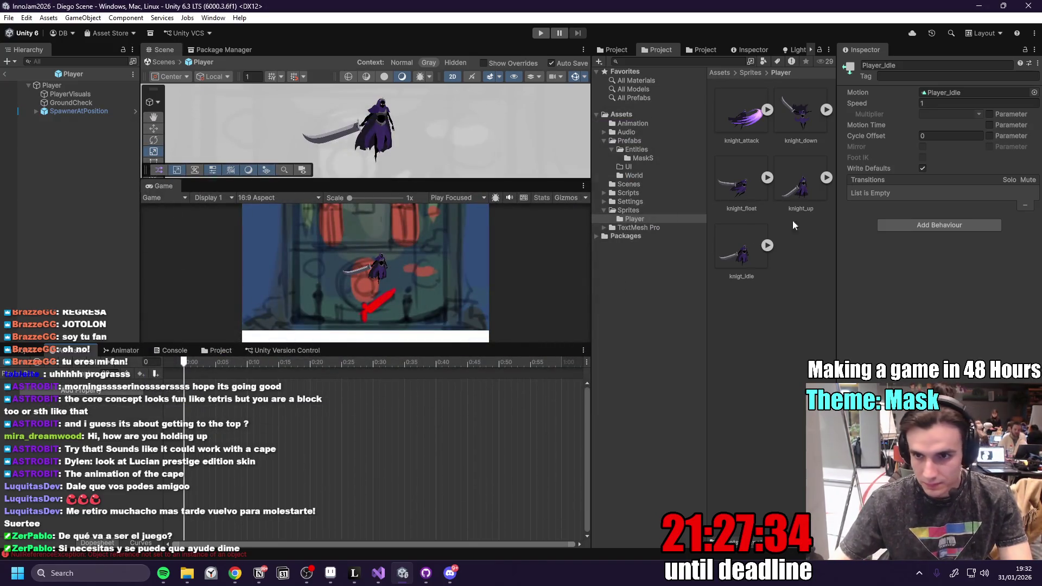
drag(751, 189, 429, 331)
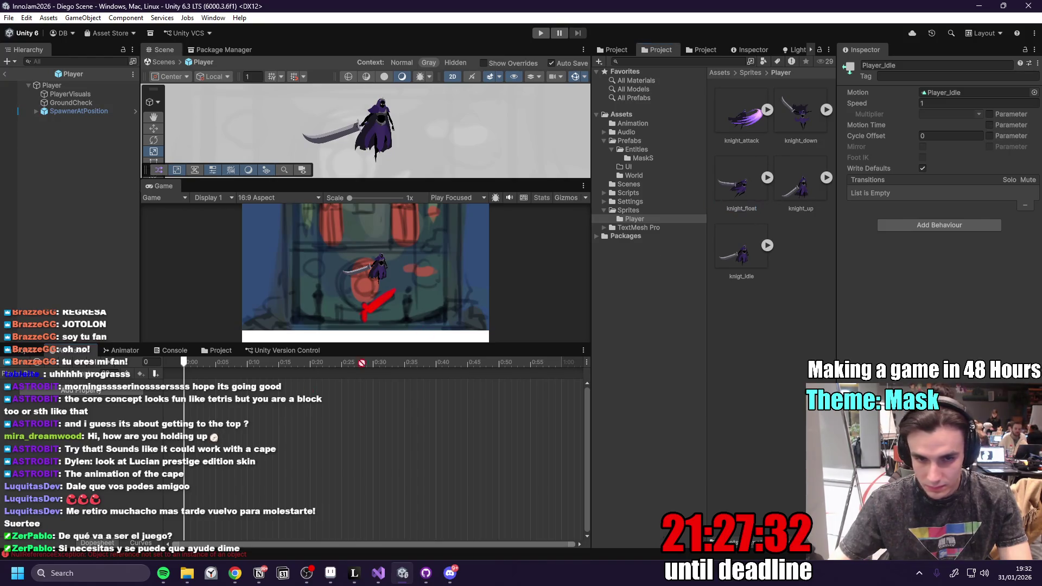
drag(220, 427, 217, 423)
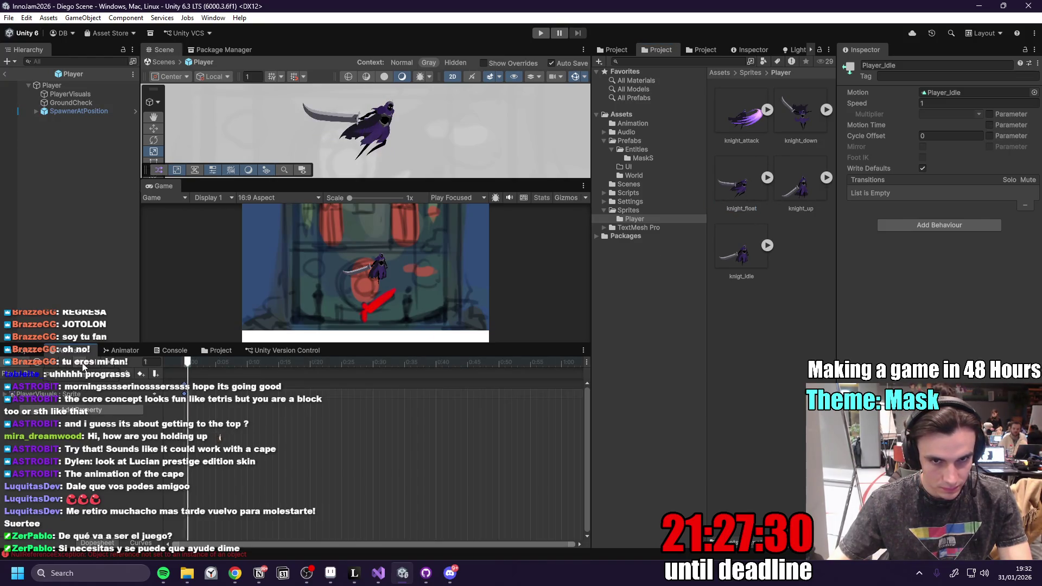
- Create and save a new Player_Jump animation clip
click(31, 379)
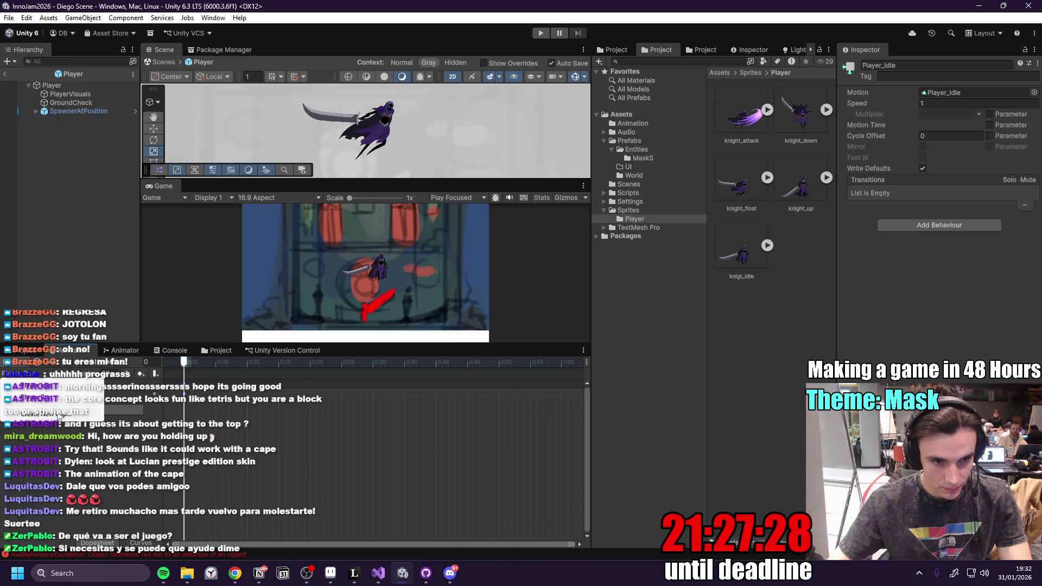
click(40, 416)
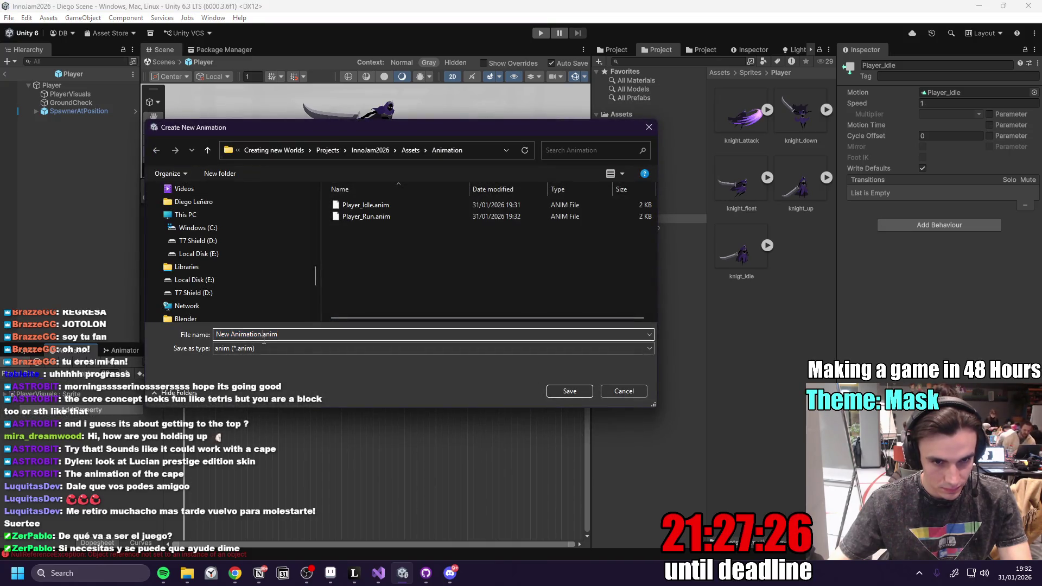
click(375, 216)
double_click(248, 334)
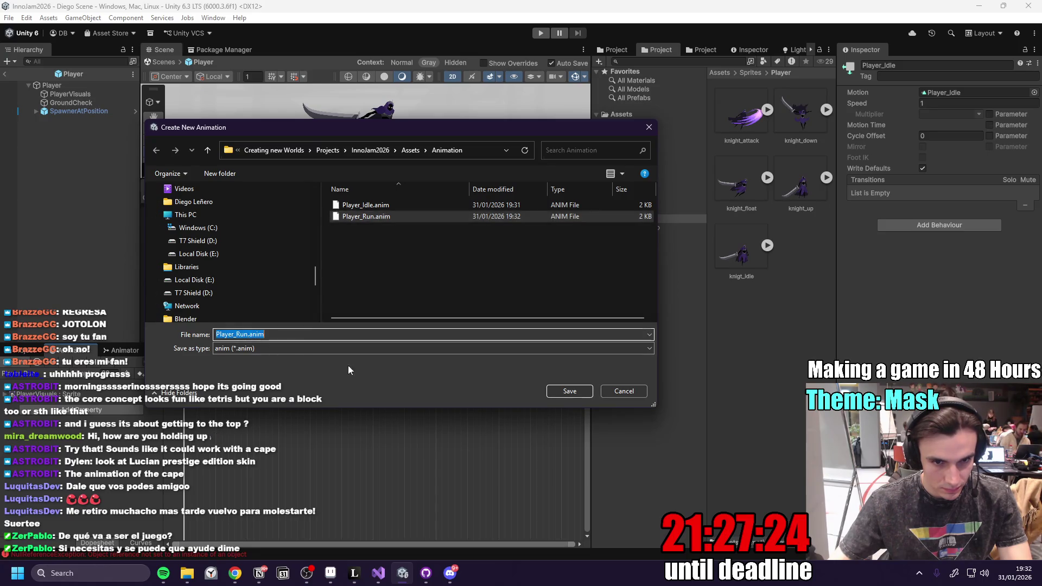
click(249, 332)
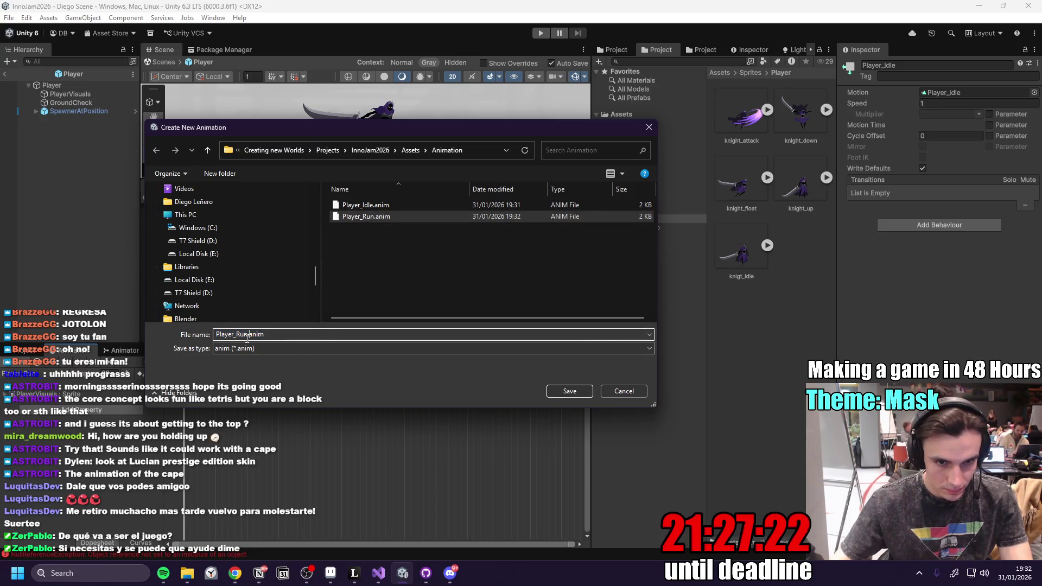
key(BackSpace)
key(BackSpace)
key(BackSpace)
text(Jump)
key(Return)
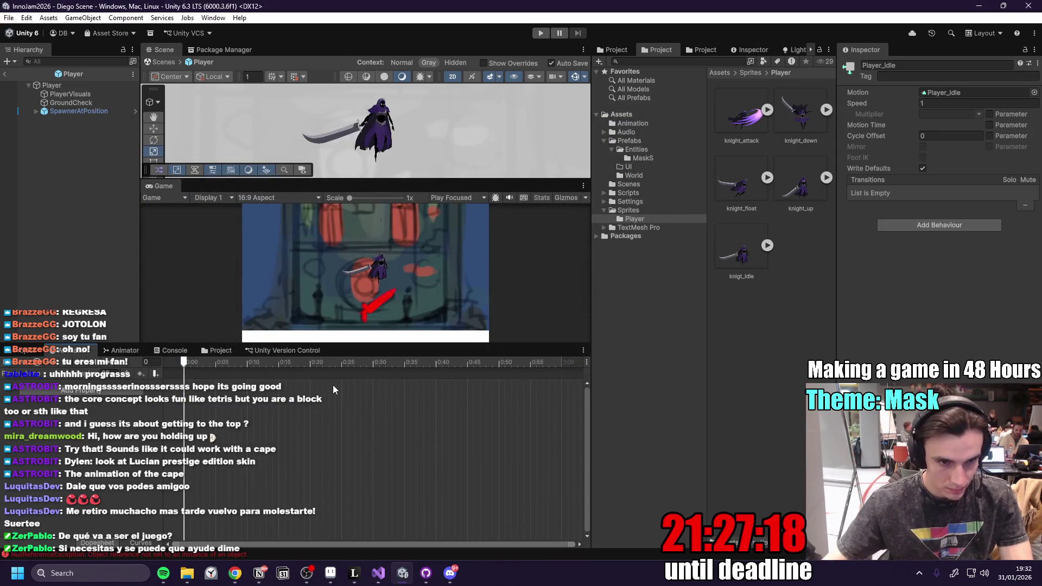
- Create and save a new Player_Fall animation clip
click(38, 374)
click(46, 425)
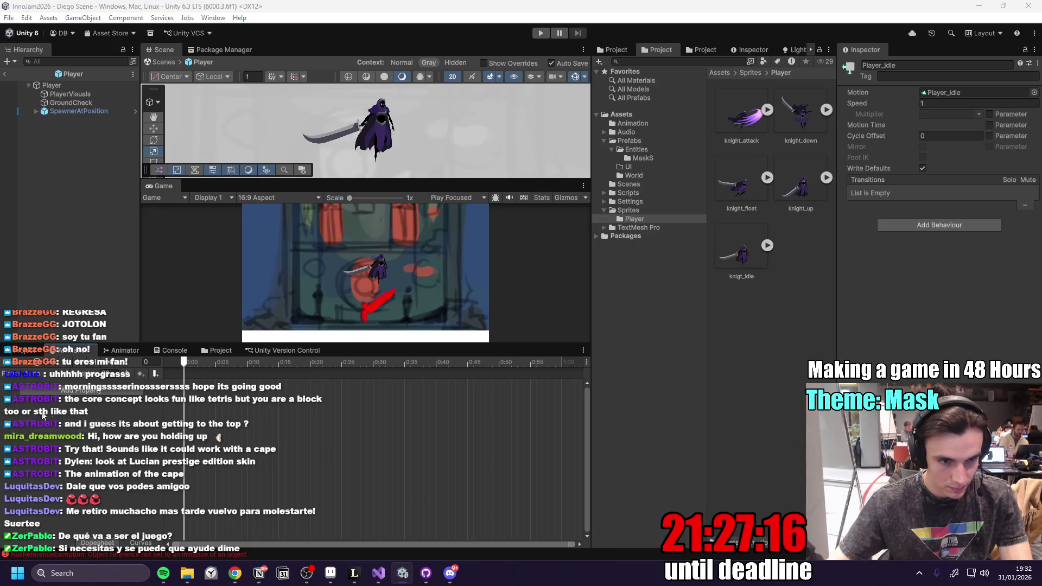
click(403, 228)
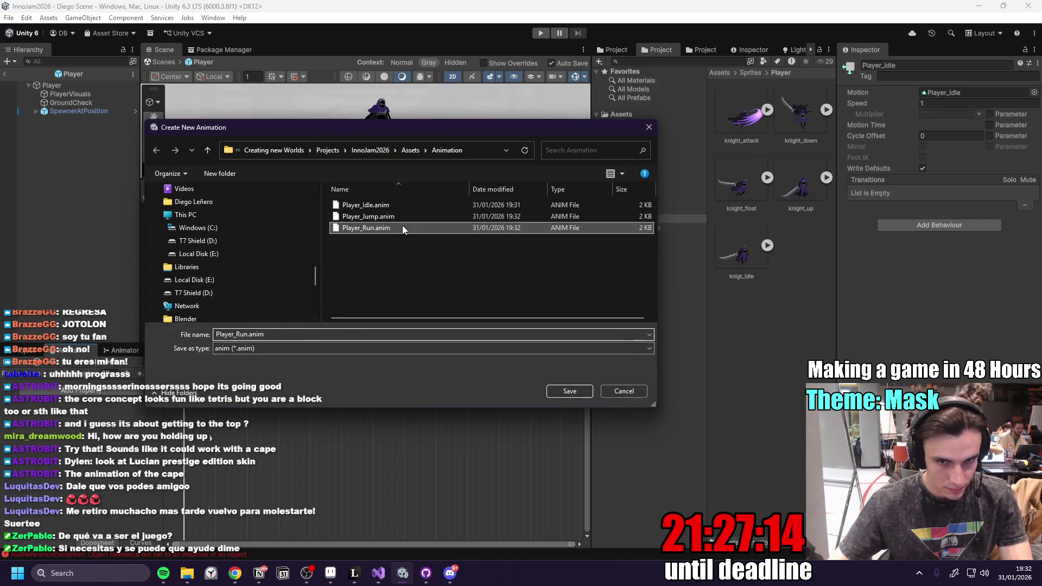
click(248, 334)
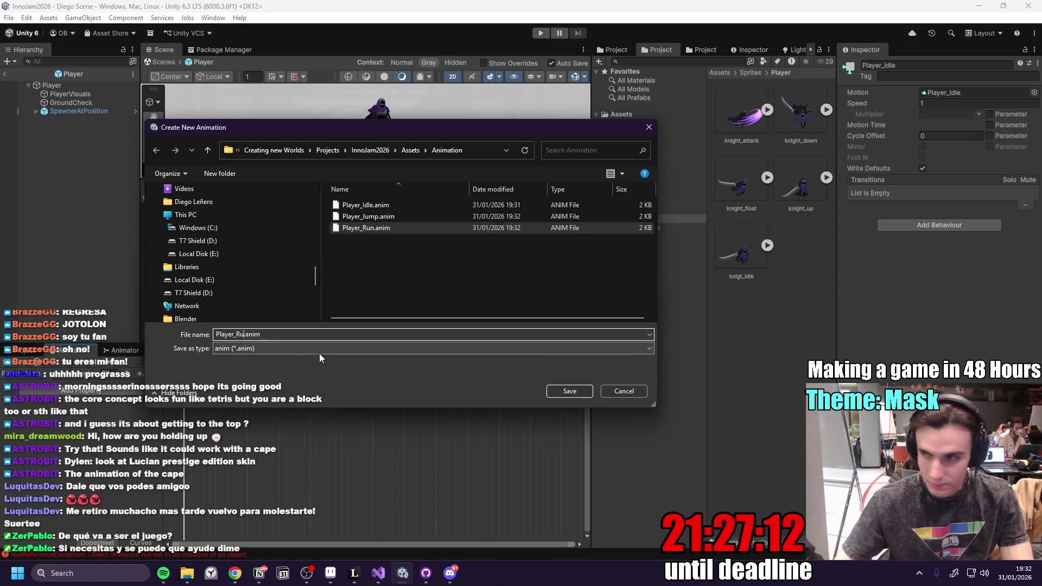
key(BackSpace)
key(BackSpace)
key(BackSpace)
text(Attack)
key(Return)
key(XF86AudioLowerVolume)
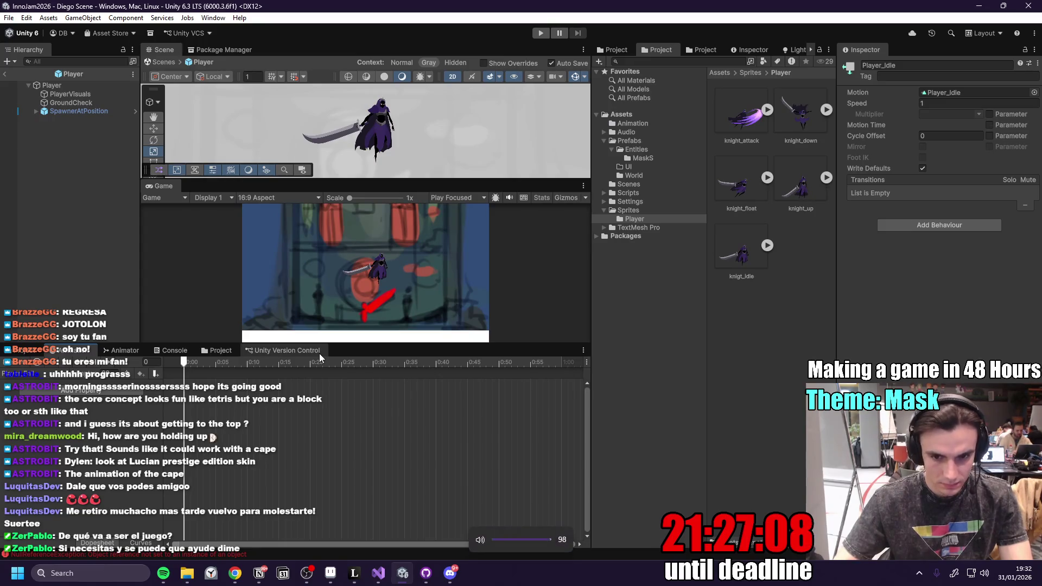
- Create and save a new Player_Attack animation clip
click(24, 374)
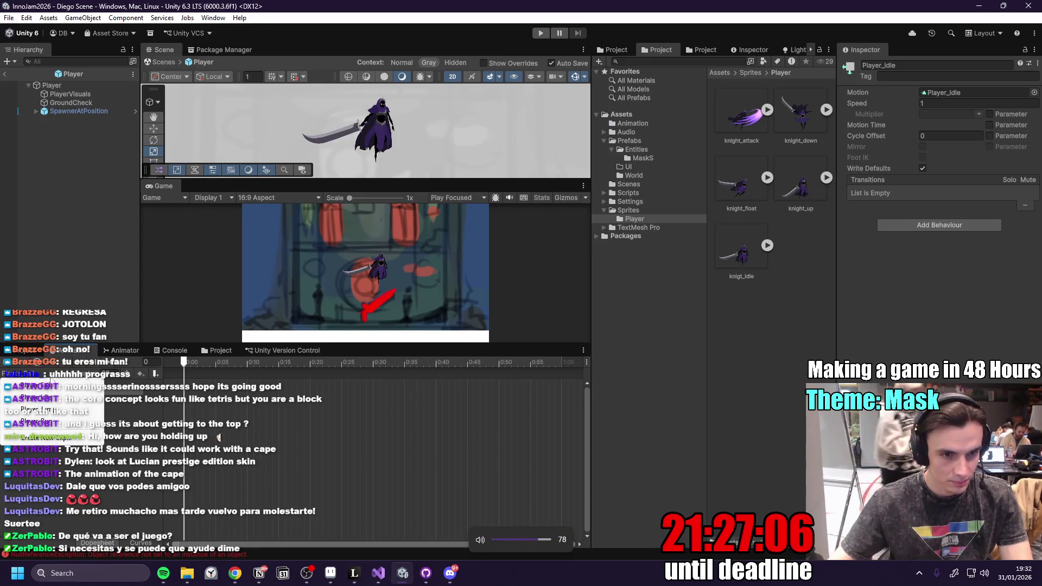
click(59, 437)
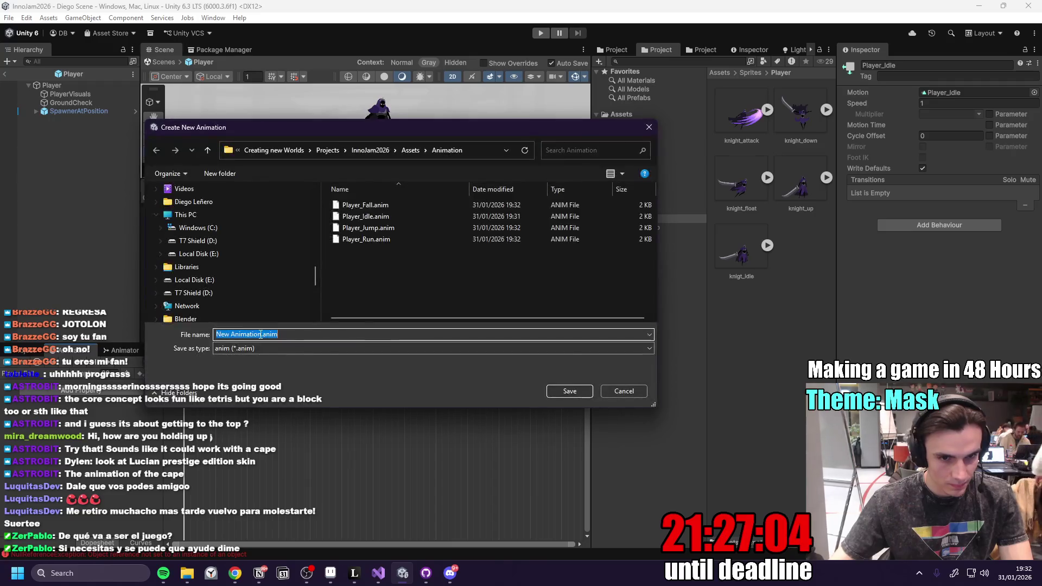
click(365, 239)
click(249, 334)
key(BackSpace)
key(BackSpace)
key(BackSpace)
text(Atta)
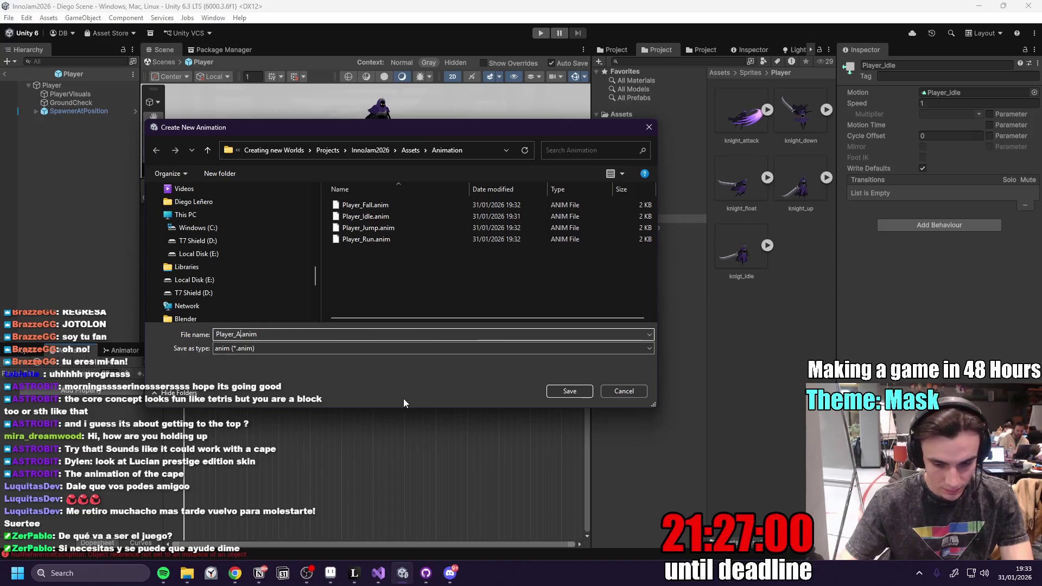
text(ck)
click(570, 391)
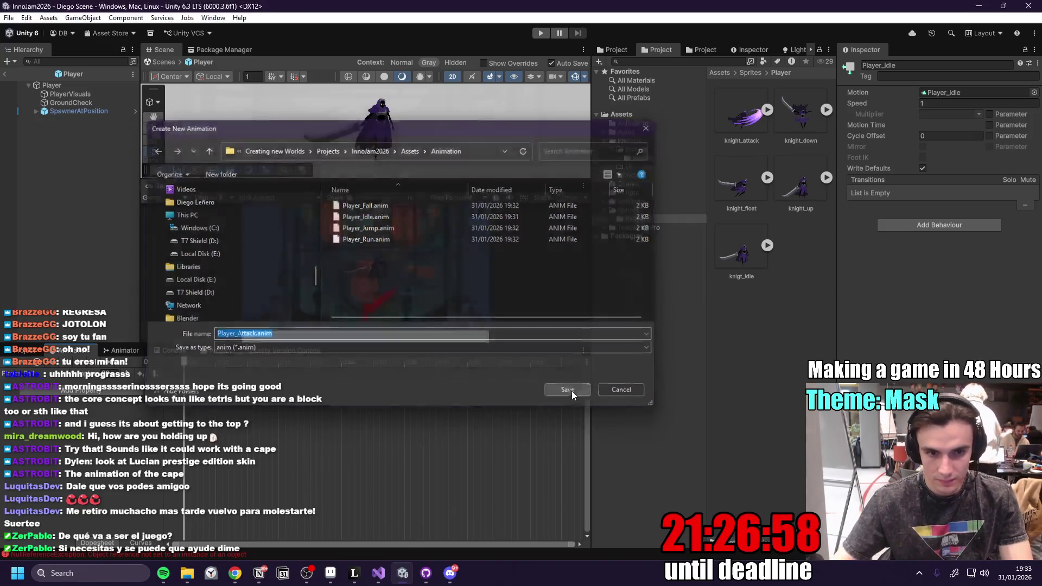
- Add knight sprite frames and the attack sprite frames to two of the new clips
click(24, 374)
click(94, 416)
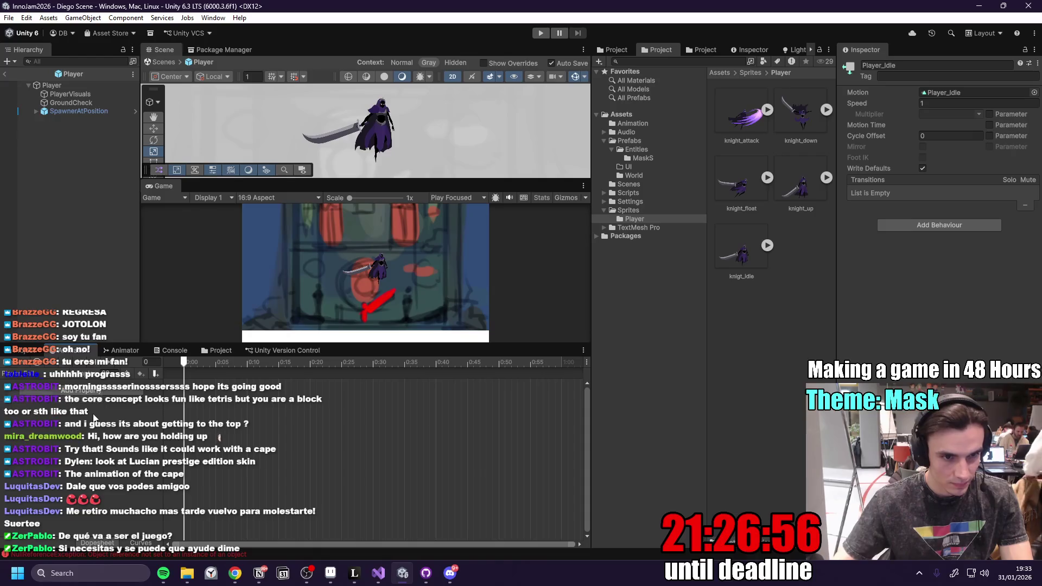
drag(793, 125, 259, 418)
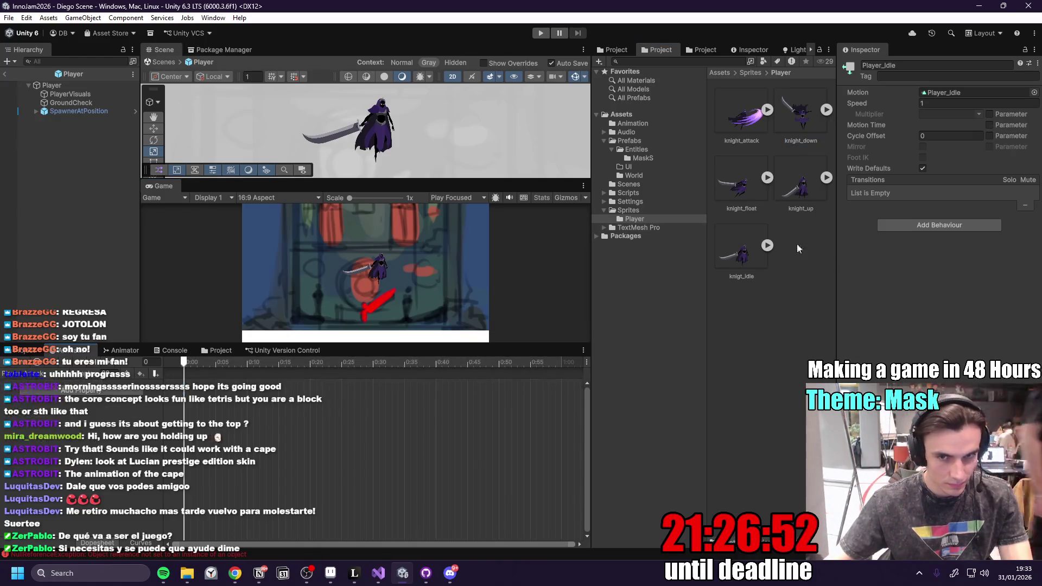
click(81, 366)
click(44, 374)
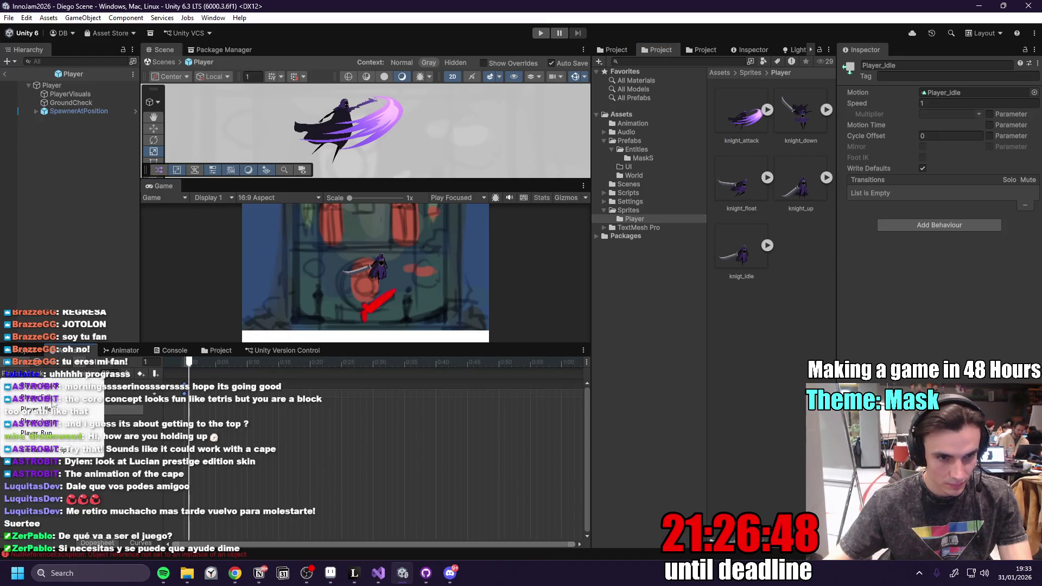
click(68, 431)
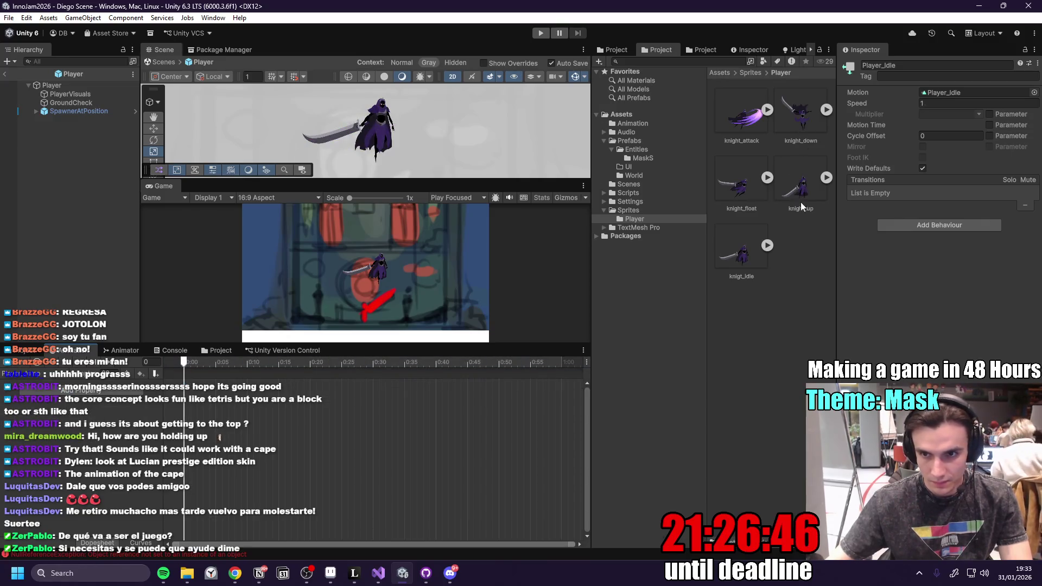
drag(382, 396, 236, 439)
click(81, 362)
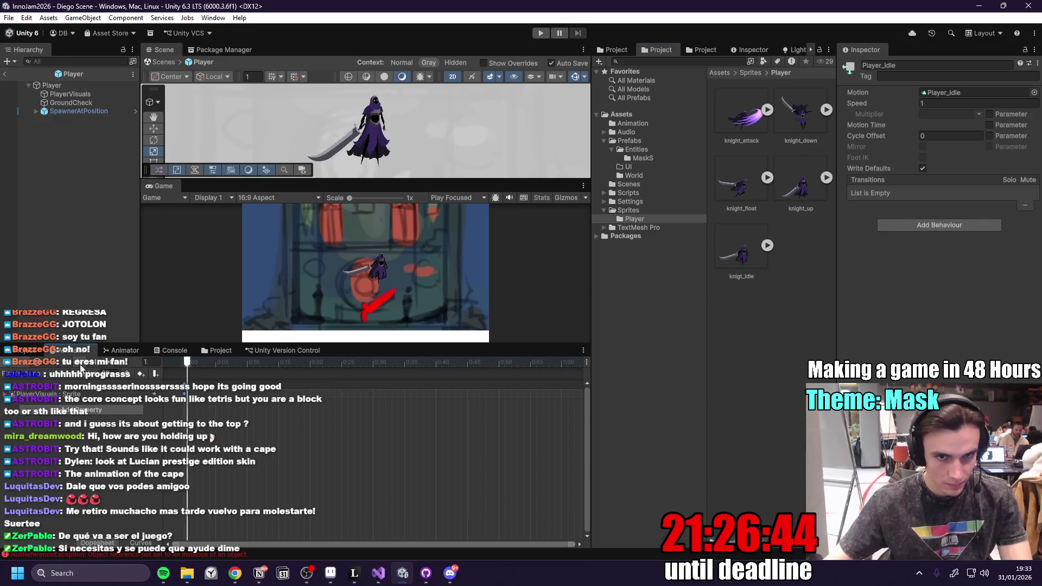
- Preview the attack clip's pose, then show an enlarged Animator state graph
click(81, 374)
click(52, 435)
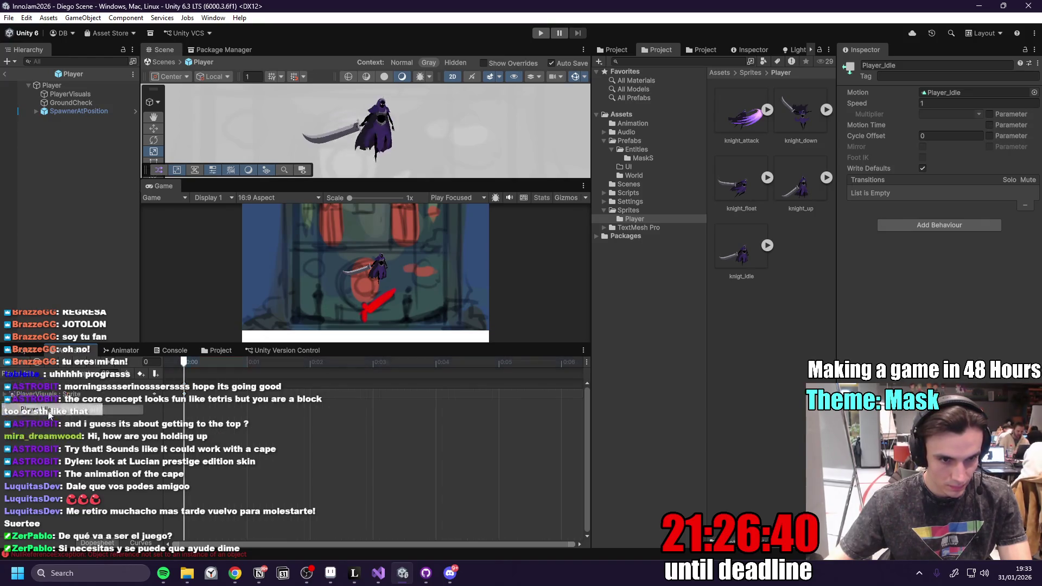
click(82, 363)
click(90, 370)
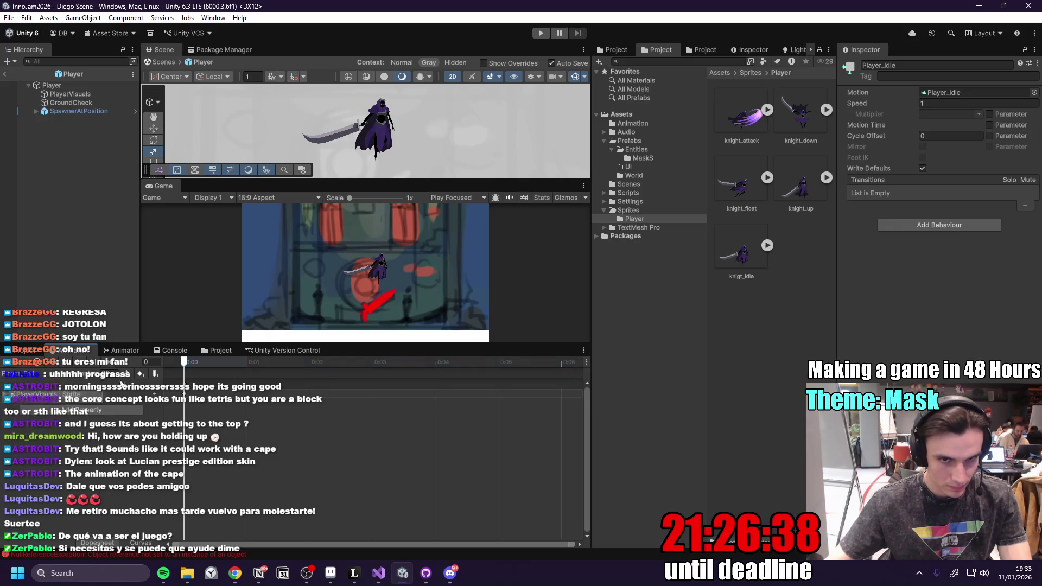
click(88, 371)
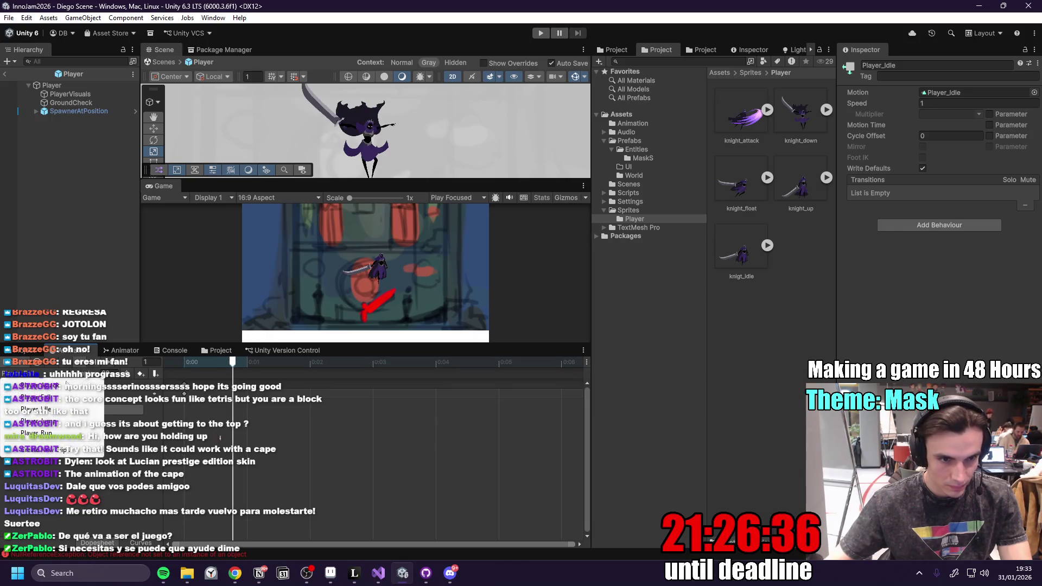
click(84, 369)
click(60, 380)
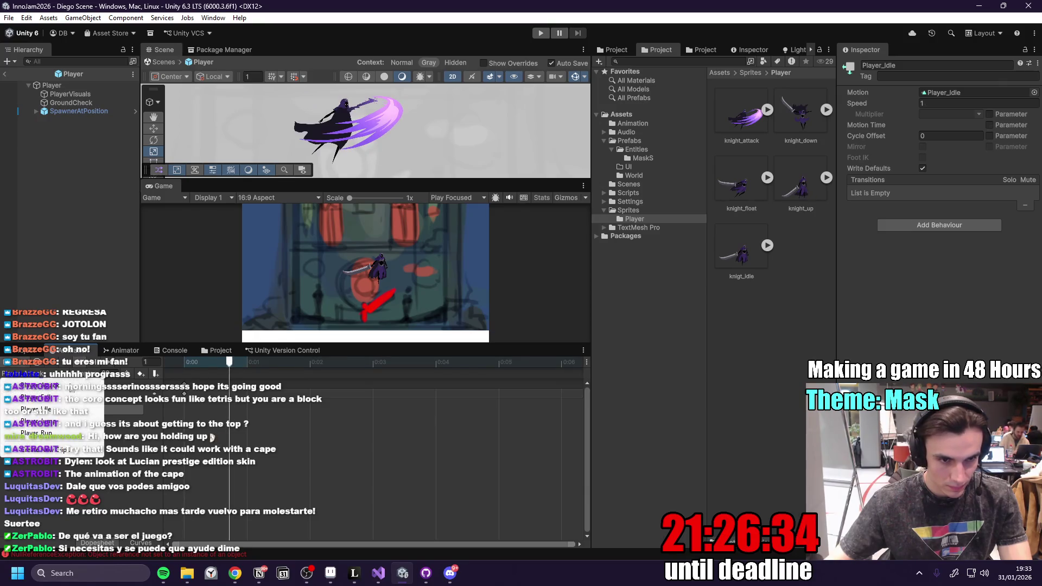
click(122, 350)
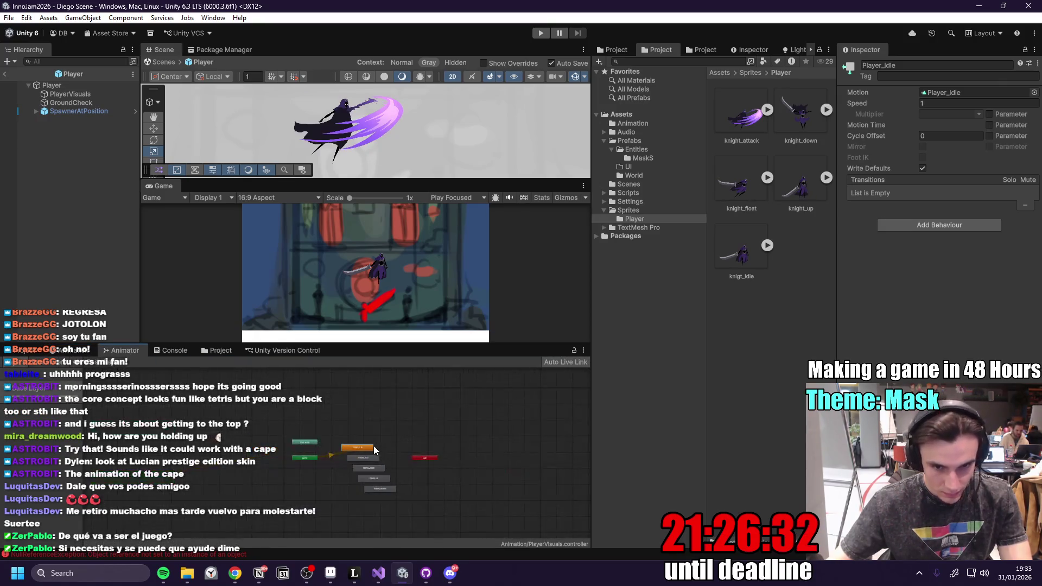
drag(390, 344, 390, 243)
- Arrange Entry, Player_Idle, Any State and Player_Attack, and add an Any State → Player_Attack transition
scroll(388, 383, up, 5)
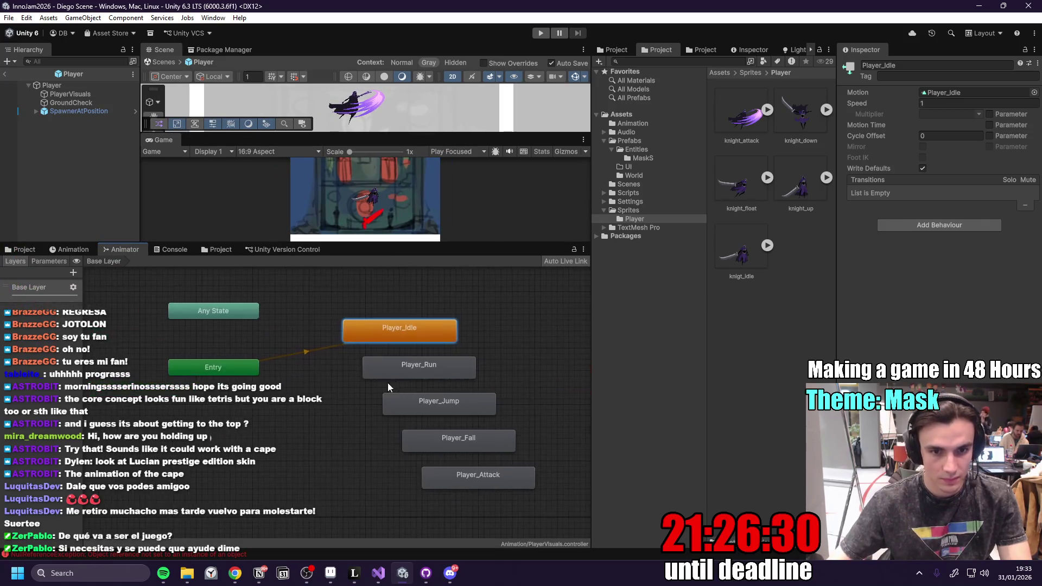
drag(269, 370, 206, 402)
drag(388, 344, 295, 405)
drag(253, 330, 244, 334)
mouse_move(455, 454)
mouse_down()
mouse_move(338, 324)
mouse_move(297, 301)
mouse_move(321, 313)
mouse_move(311, 311)
mouse_up()
right_click(236, 345)
click(286, 357)
click(295, 310)
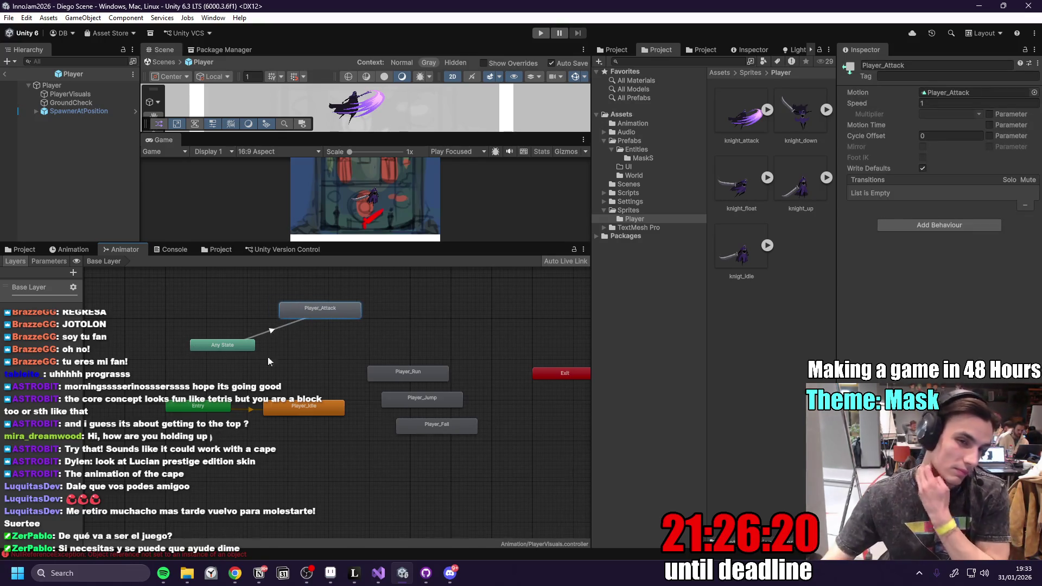
- Add a new animator layer named isAttacking
mouse_move(83, 314)
mouse_down()
mouse_move(136, 326)
mouse_move(117, 336)
mouse_up()
click(110, 273)
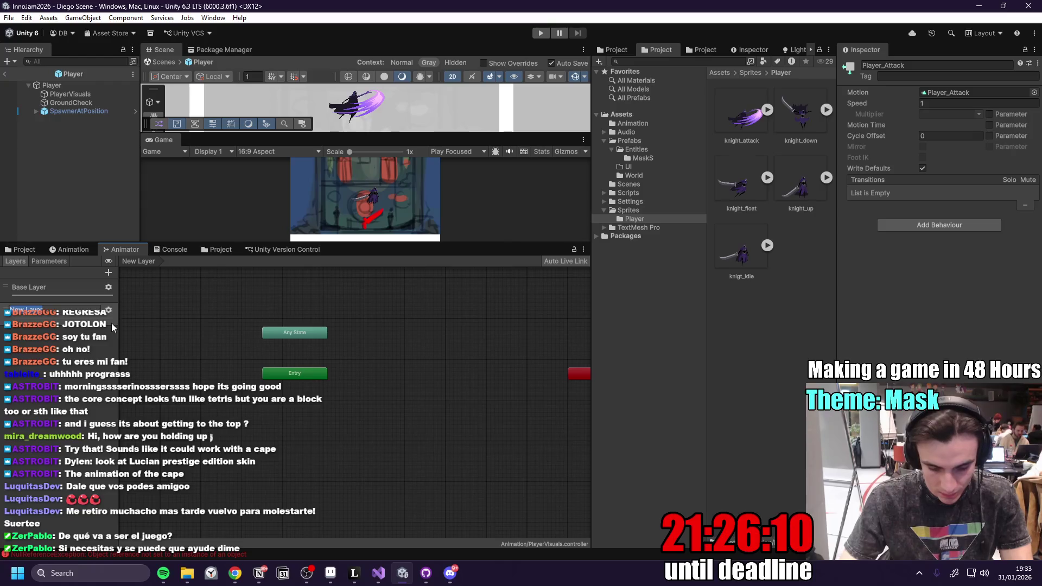
text(isAtta)
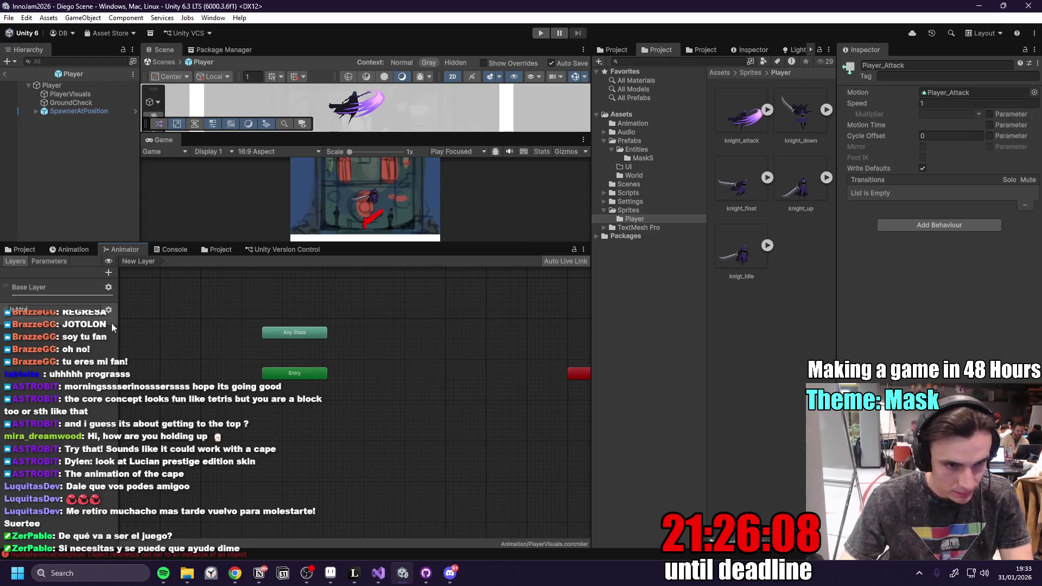
text(cking)
key(Return)
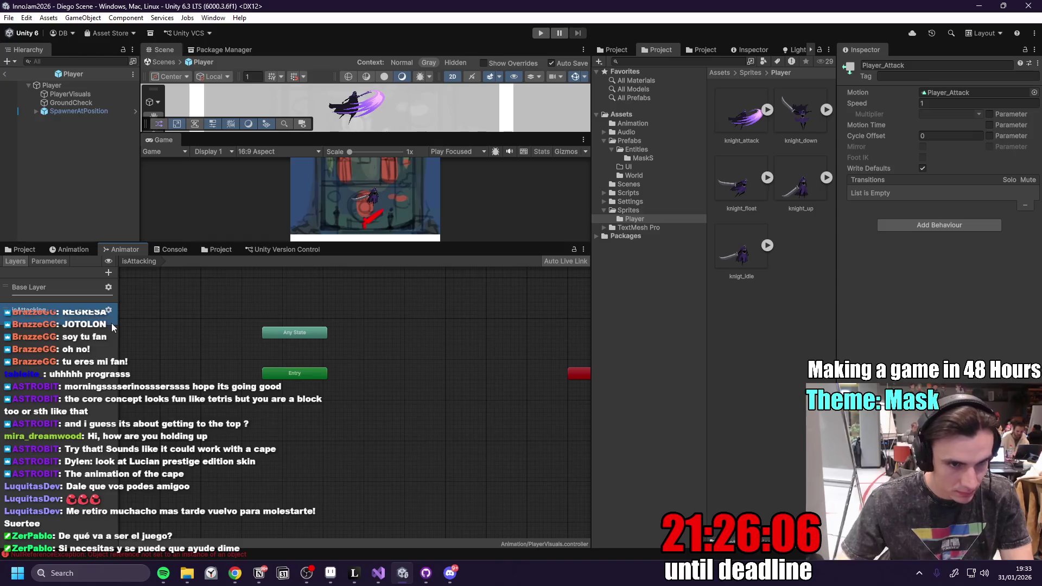
- Compare the Base Layer and isAttacking graphs and inspect the Player_Attack state
click(56, 289)
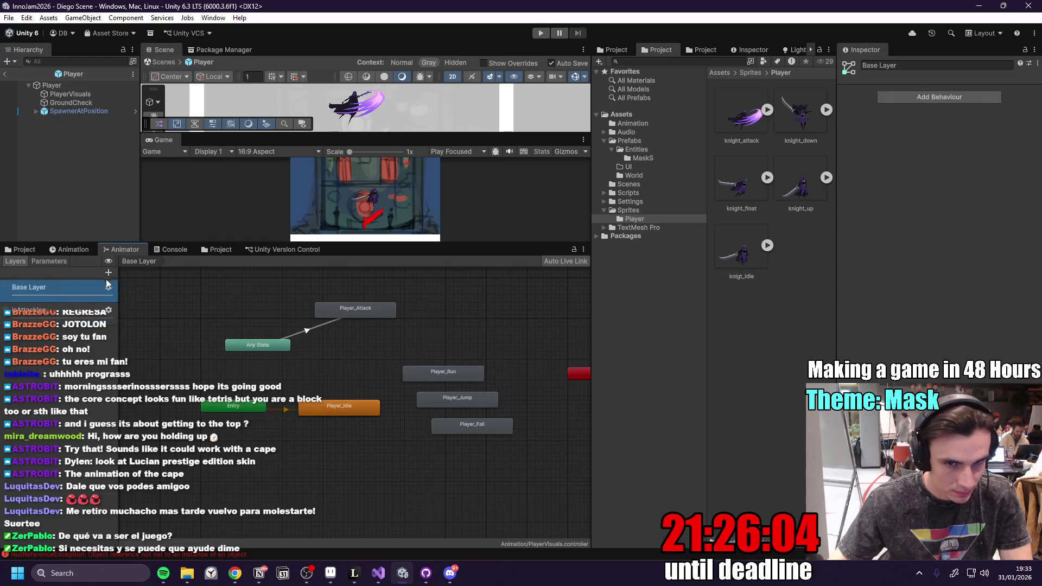
click(65, 318)
click(18, 315)
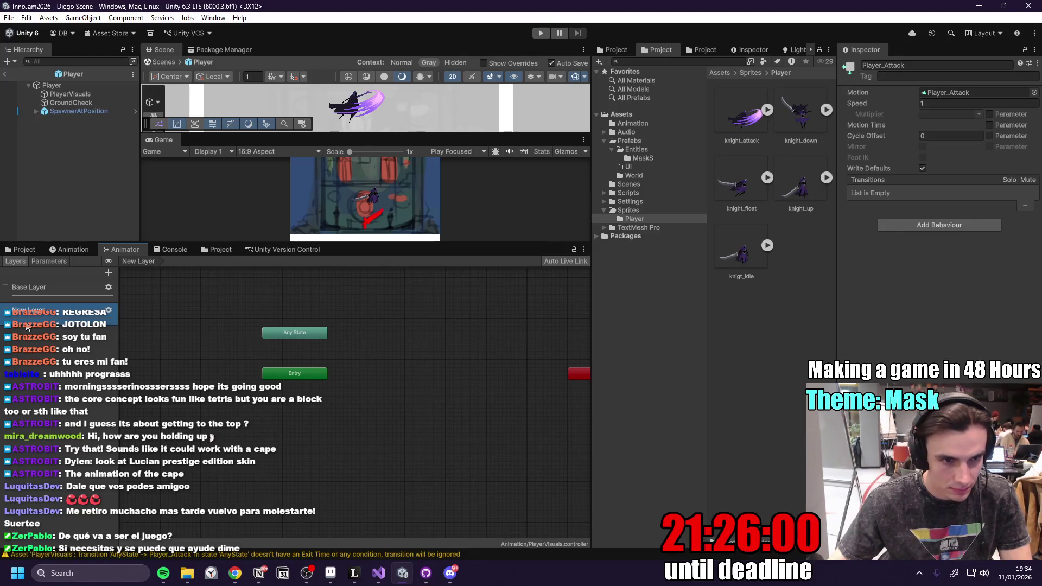
click(57, 292)
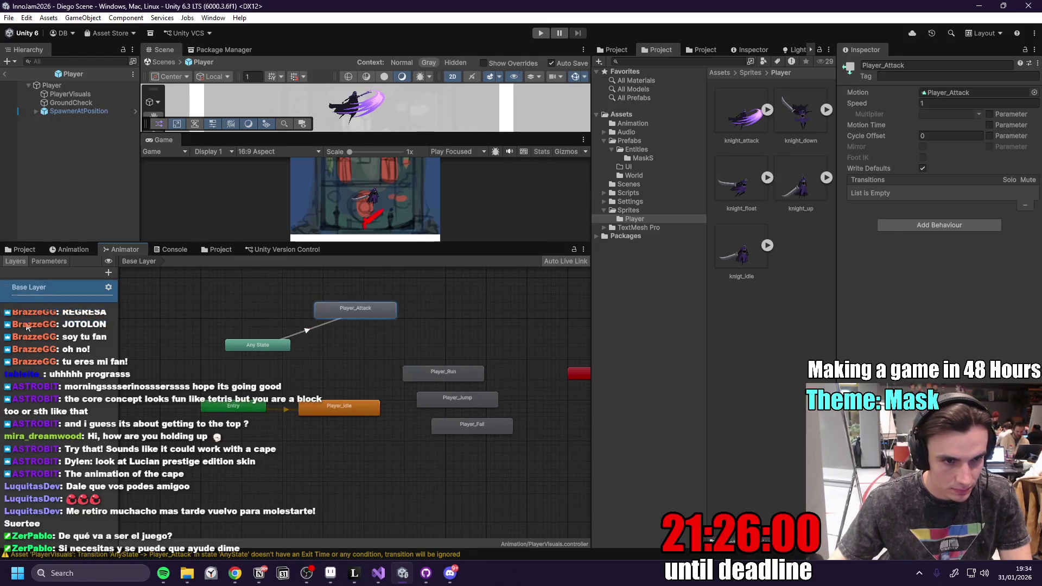
click(47, 260)
- Add two Bool parameters, grounded and falling
click(106, 272)
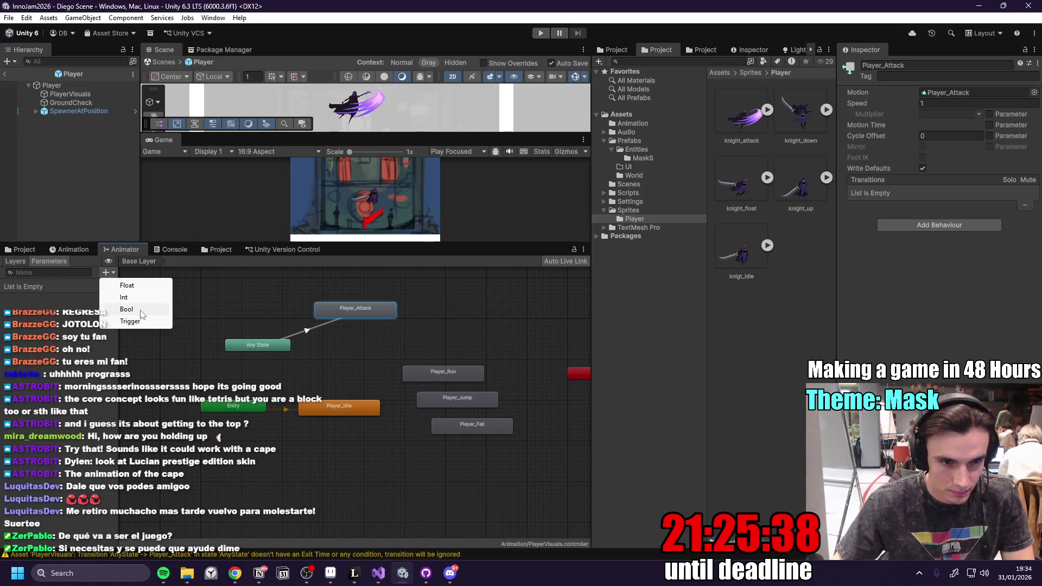
click(140, 311)
text(grounde)
key(Return)
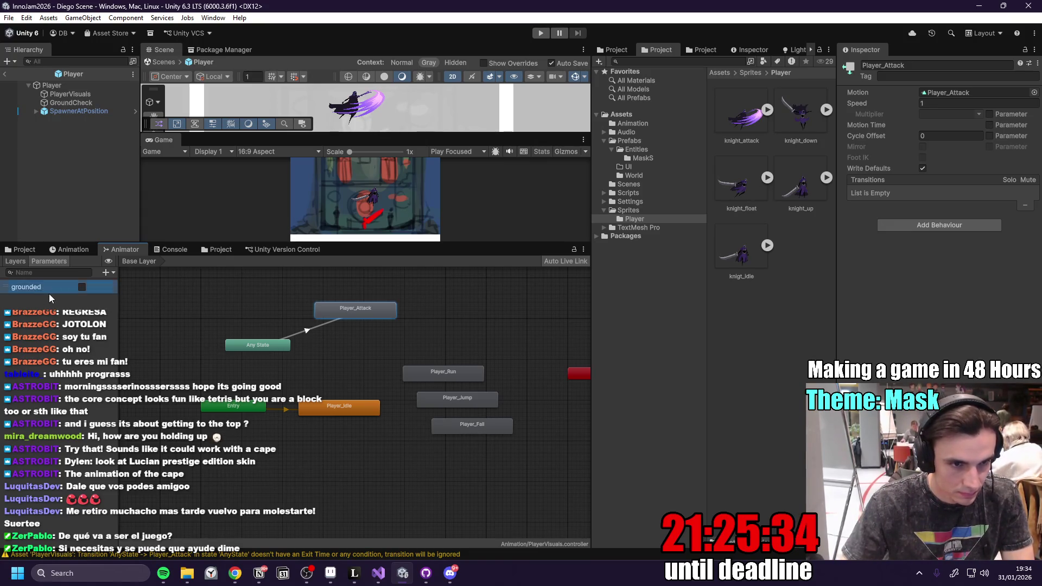
click(106, 272)
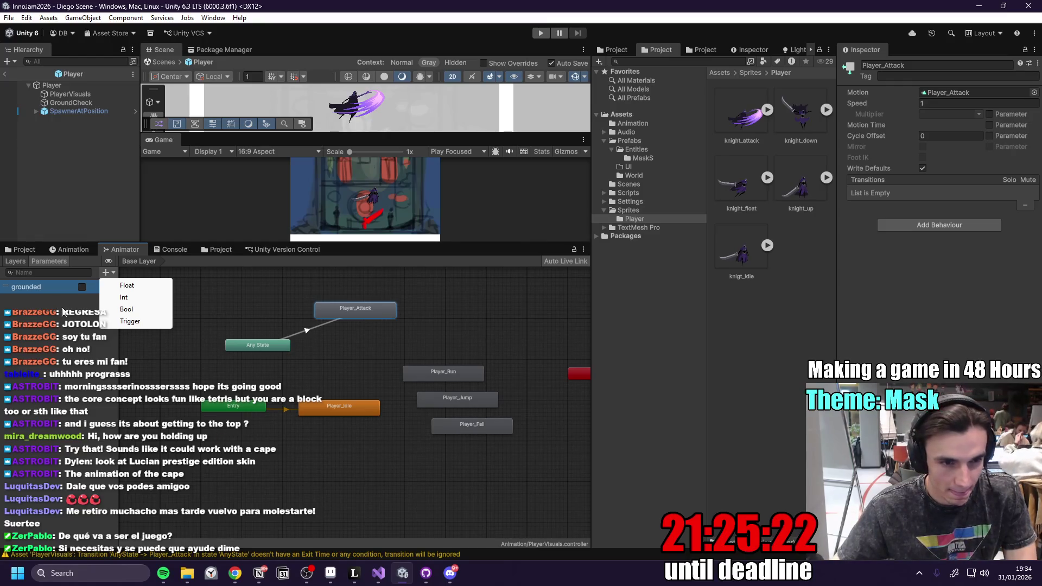
click(129, 309)
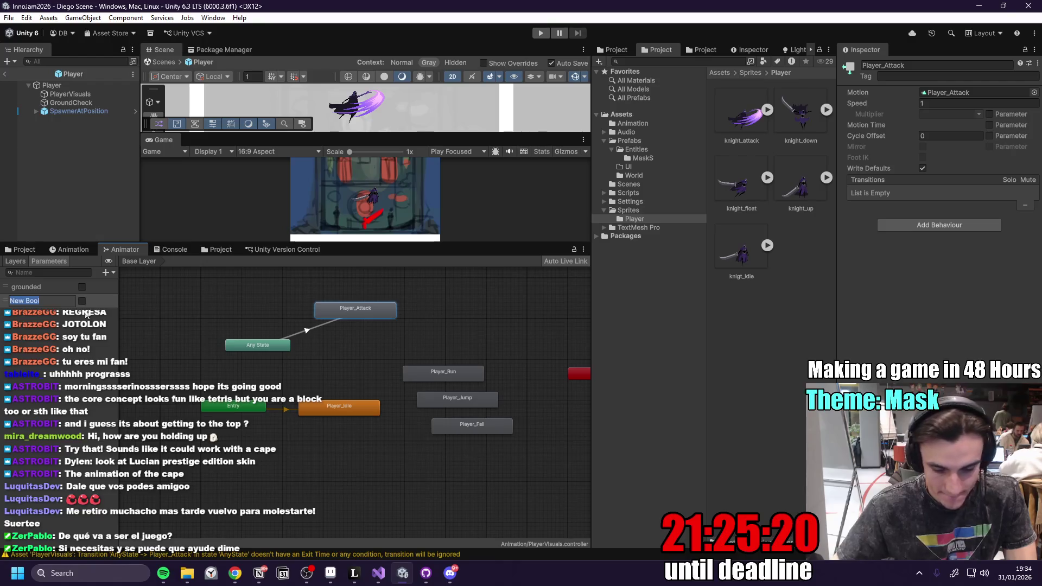
text(falling)
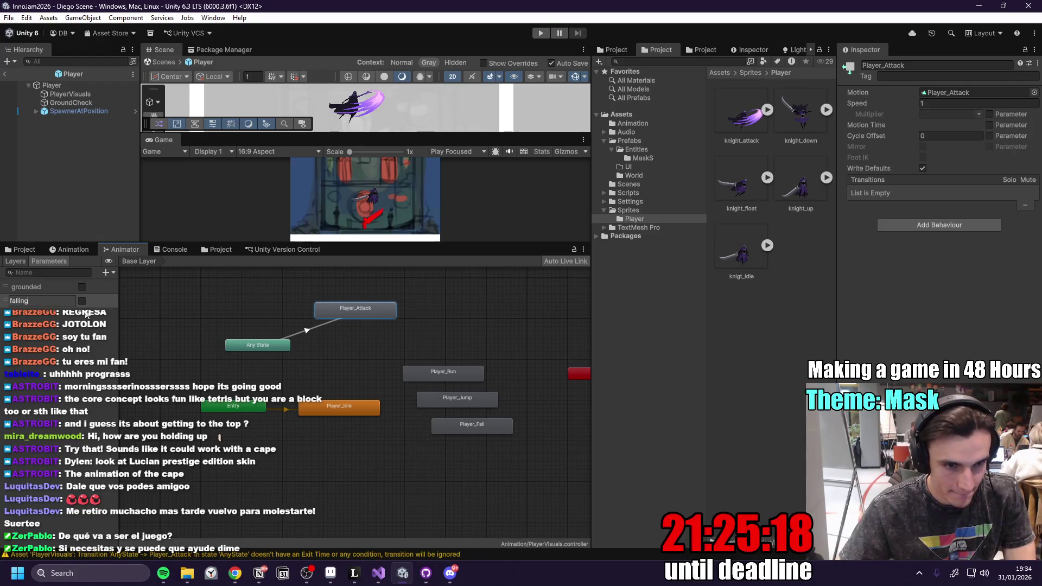
key(Return)
- Add a Trigger parameter attack and a Float parameter movement
click(30, 320)
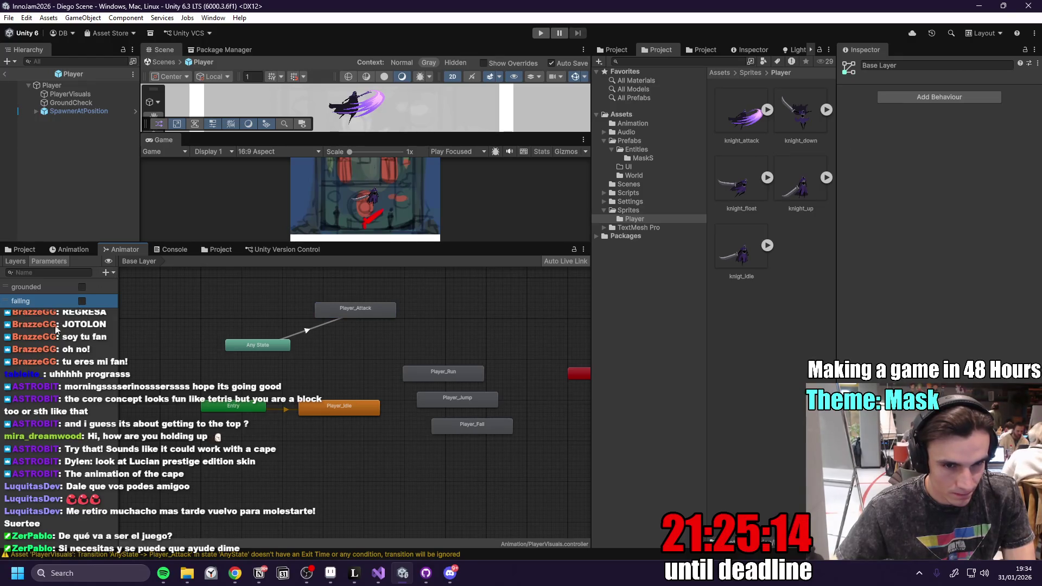
click(105, 273)
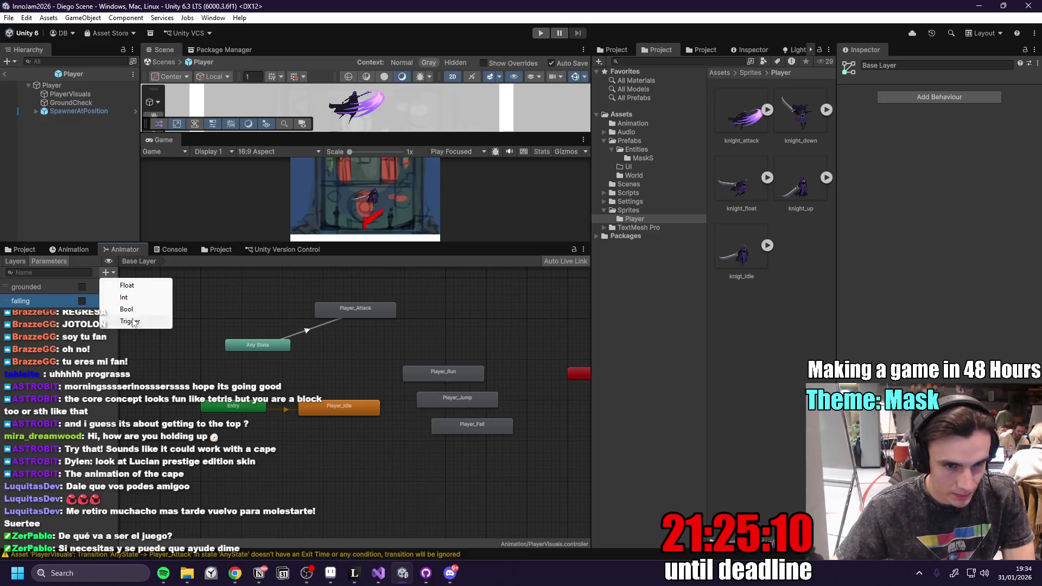
click(130, 321)
text(attack)
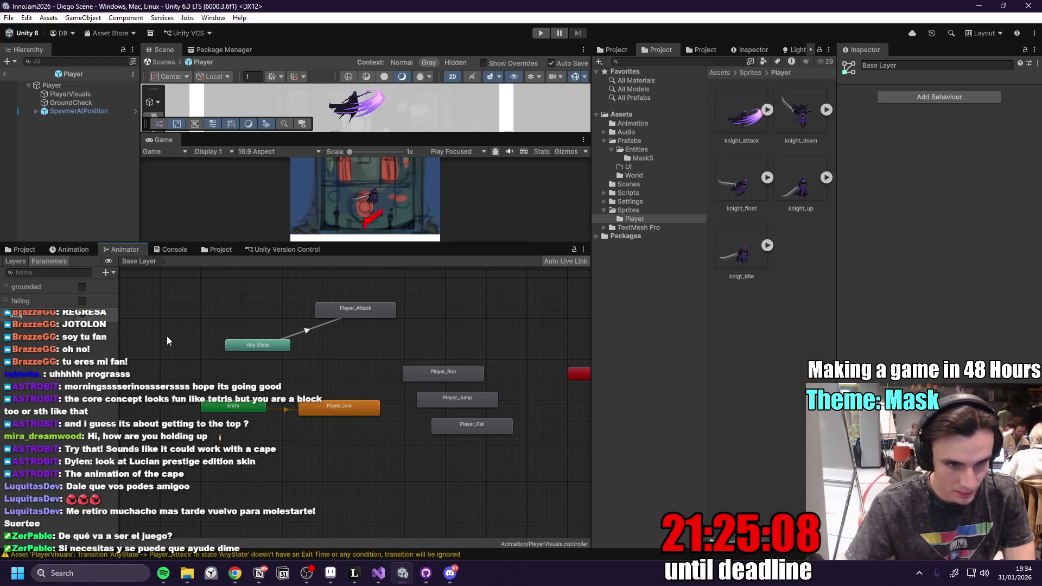
key(Return)
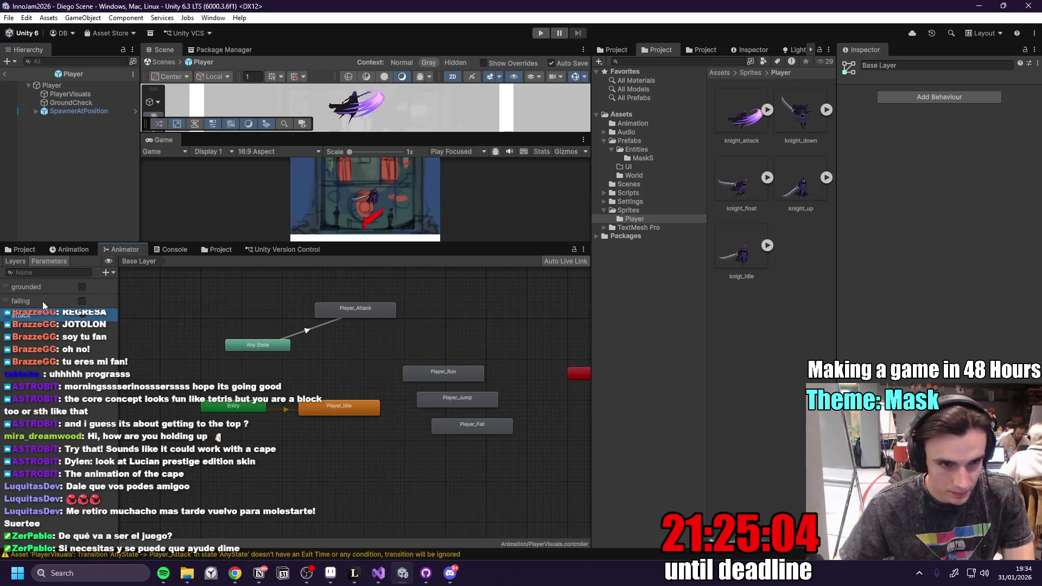
click(105, 273)
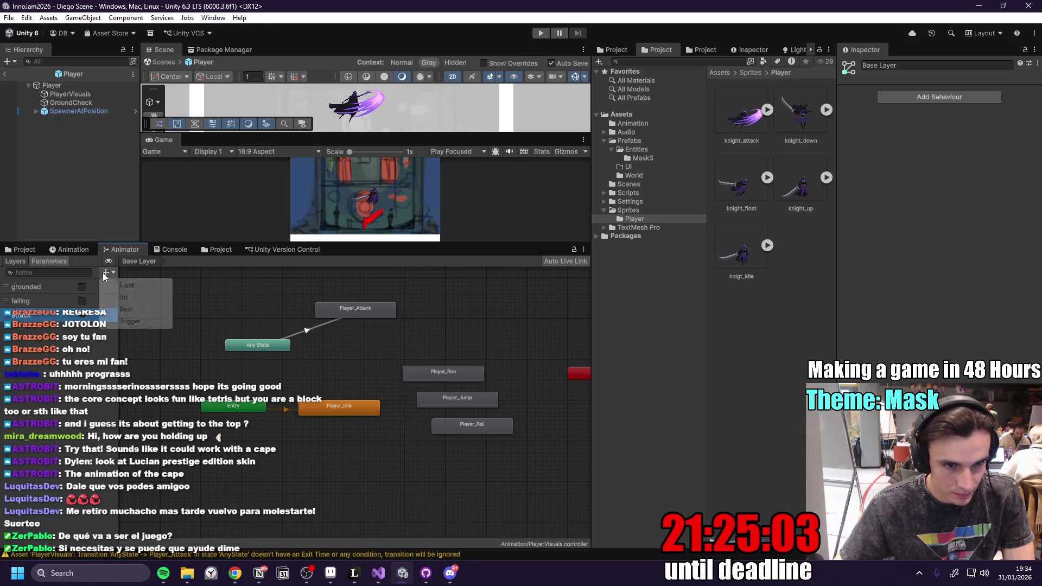
click(127, 286)
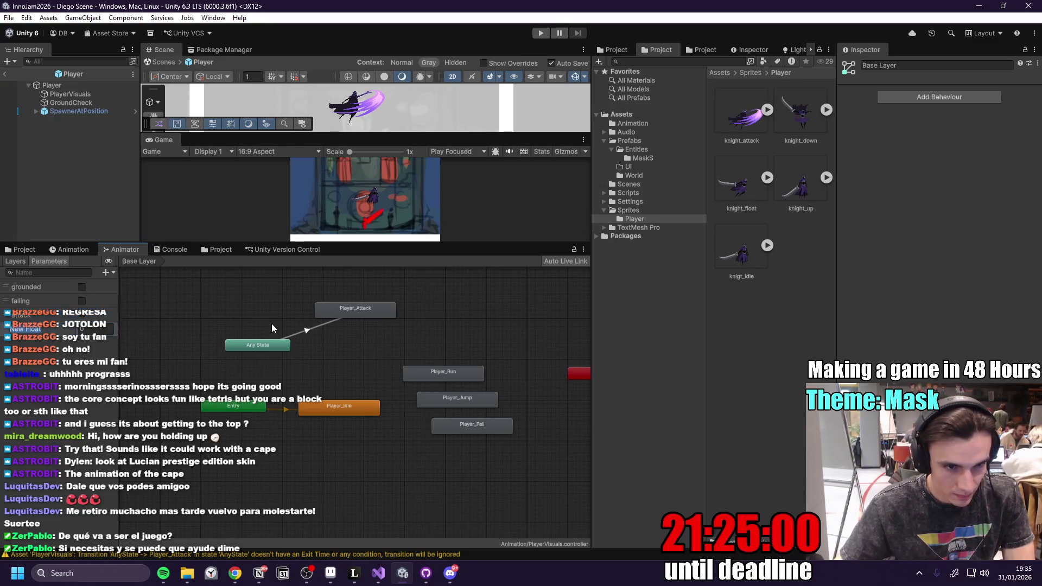
text(movement)
key(Return)
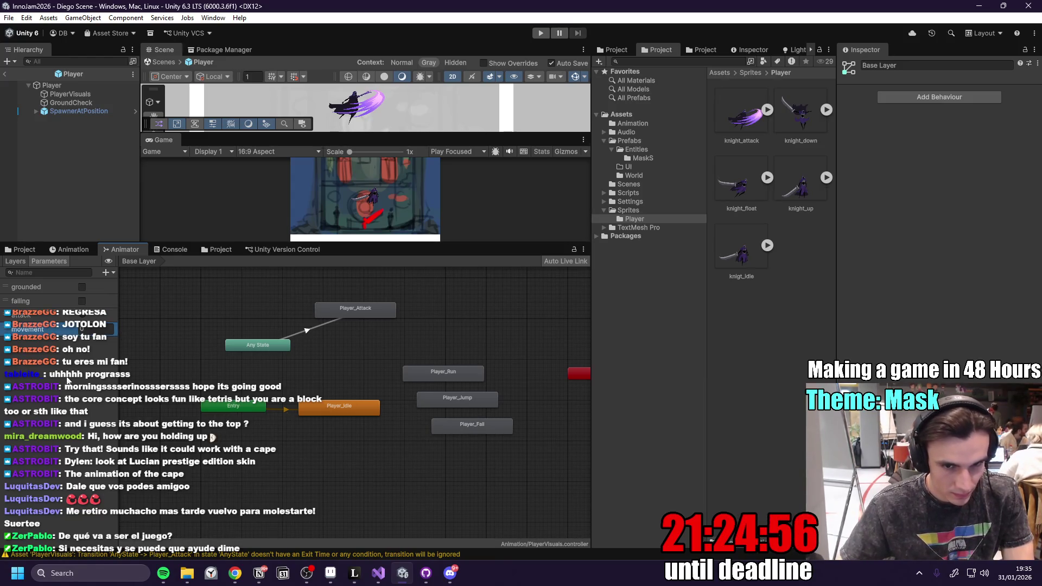
click(18, 560)
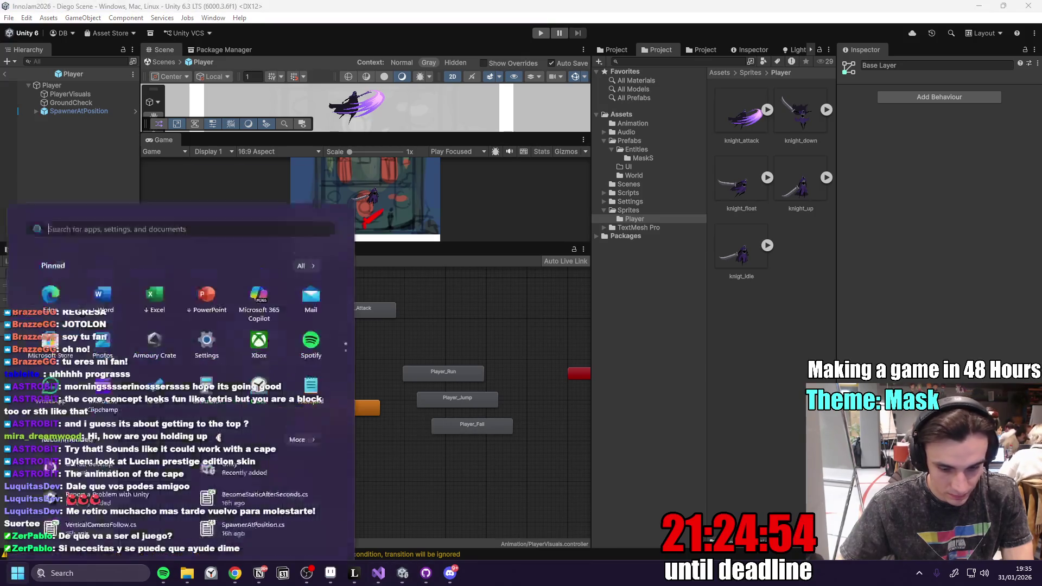
- Take a Snipping Tool screenshot of the Animator parameters list
text(snipping tool)
click(115, 288)
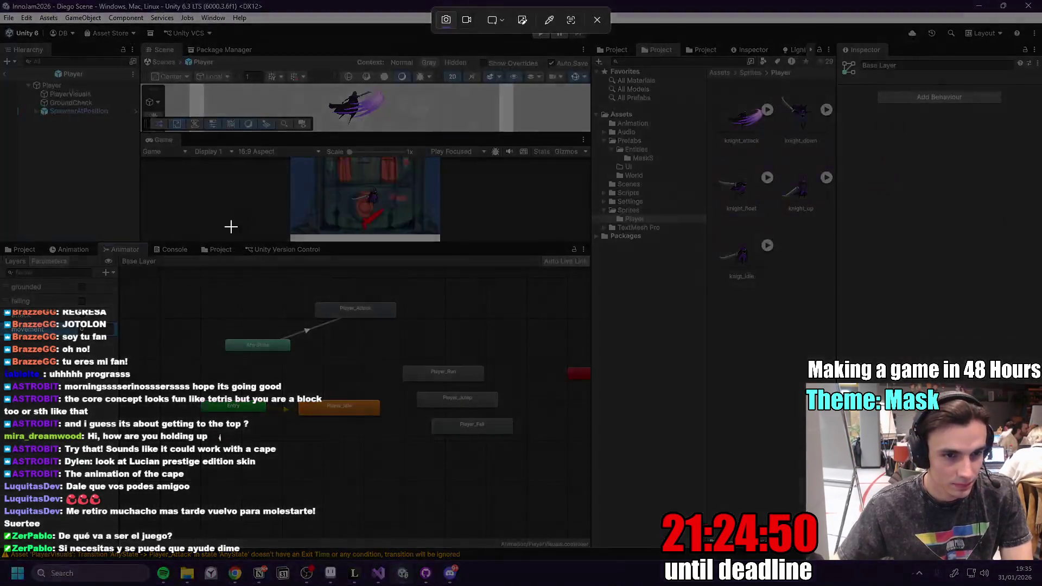
mouse_move(212, 217)
mouse_down()
mouse_move(1, 318)
mouse_move(1, 338)
mouse_up()
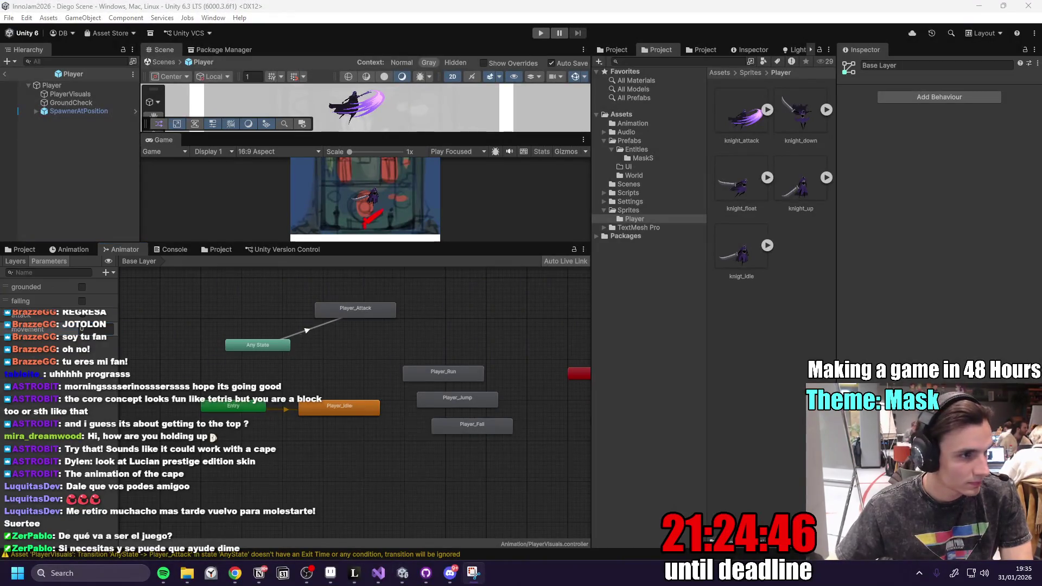
mouse_move(240, 566)
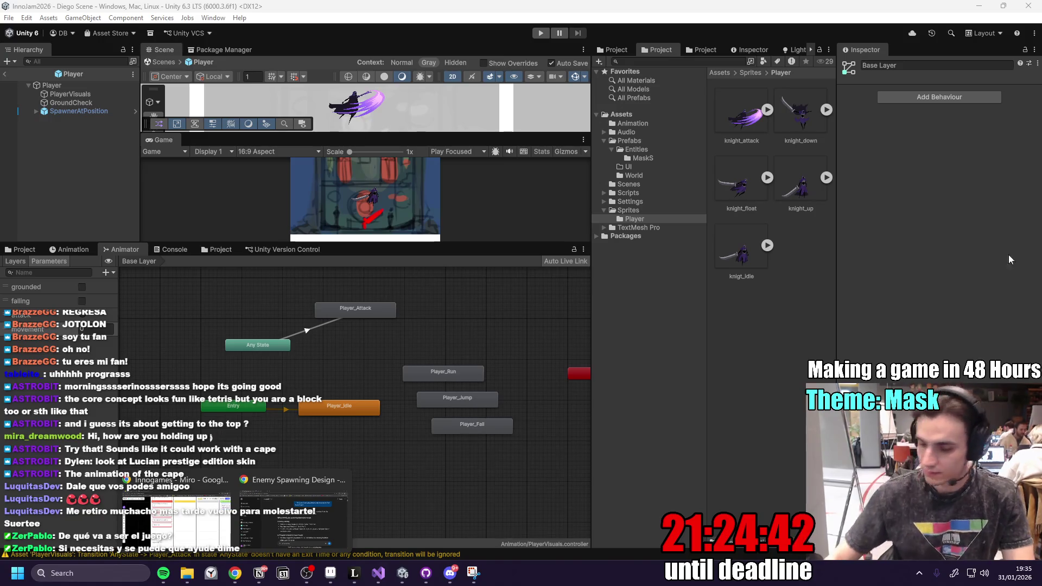
click(627, 152)
key(XF86AudioLowerVolume)
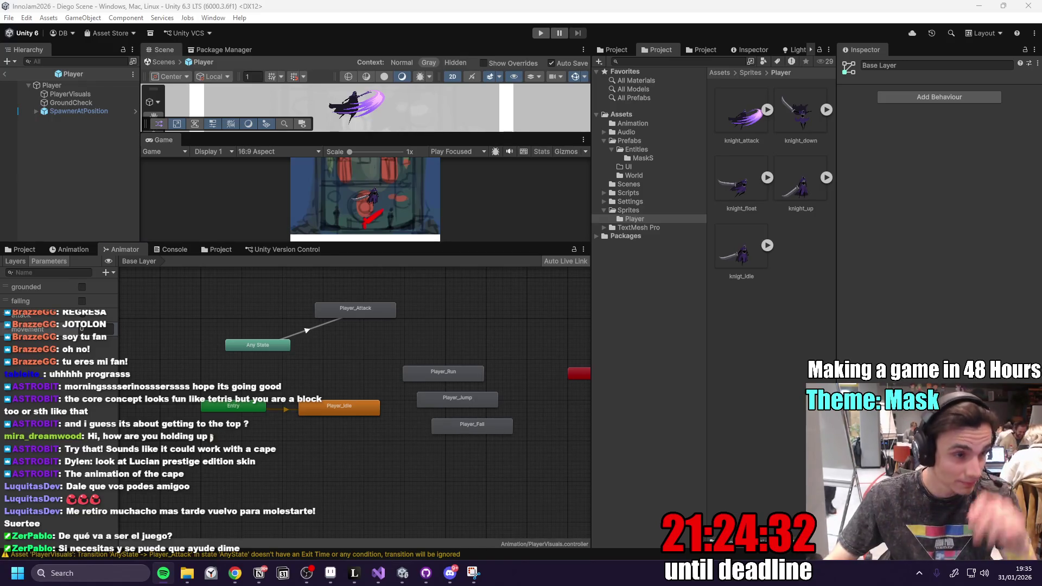
click(54, 328)
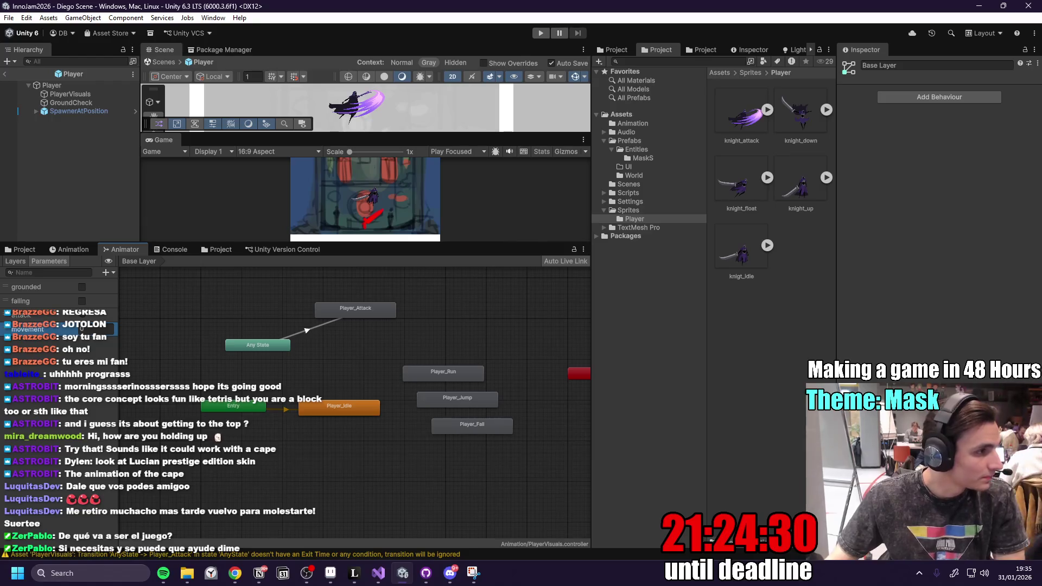
- Snip the player sprite thumbnails, then switch to PlayerController.cs in Visual Studio
key(alt+Tab)
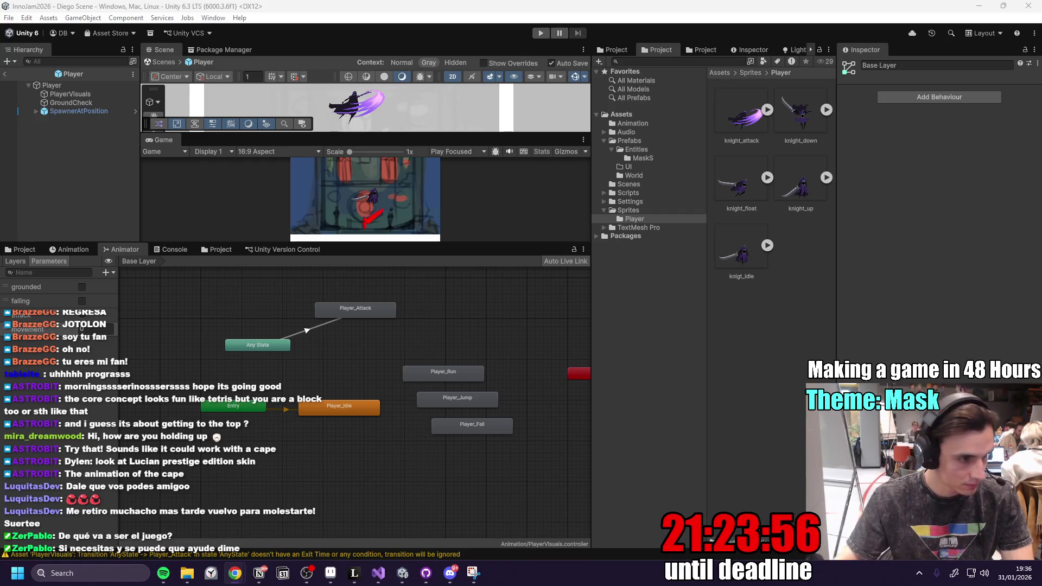
click(473, 572)
drag(710, 83, 836, 288)
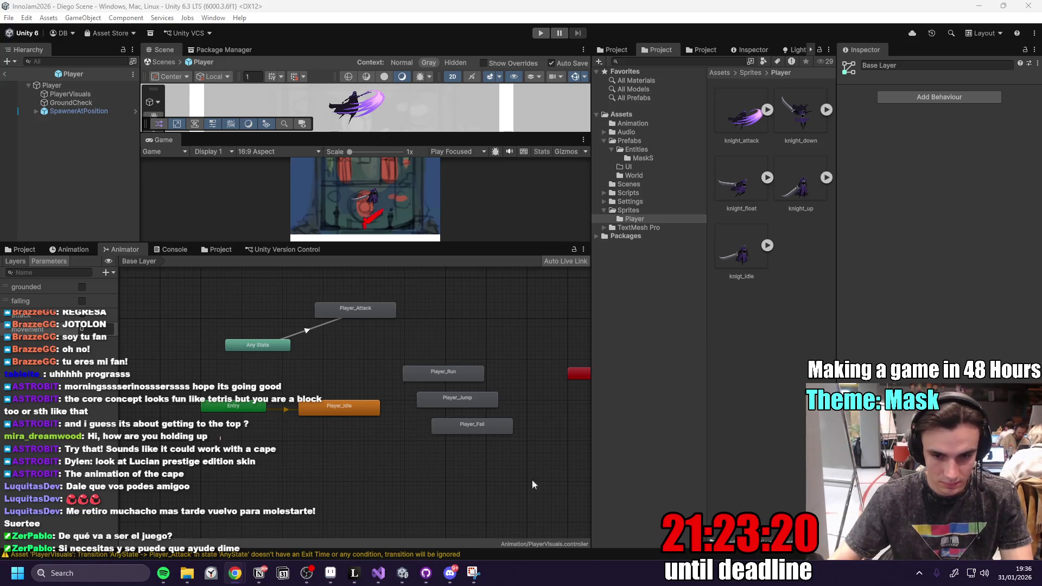
click(378, 573)
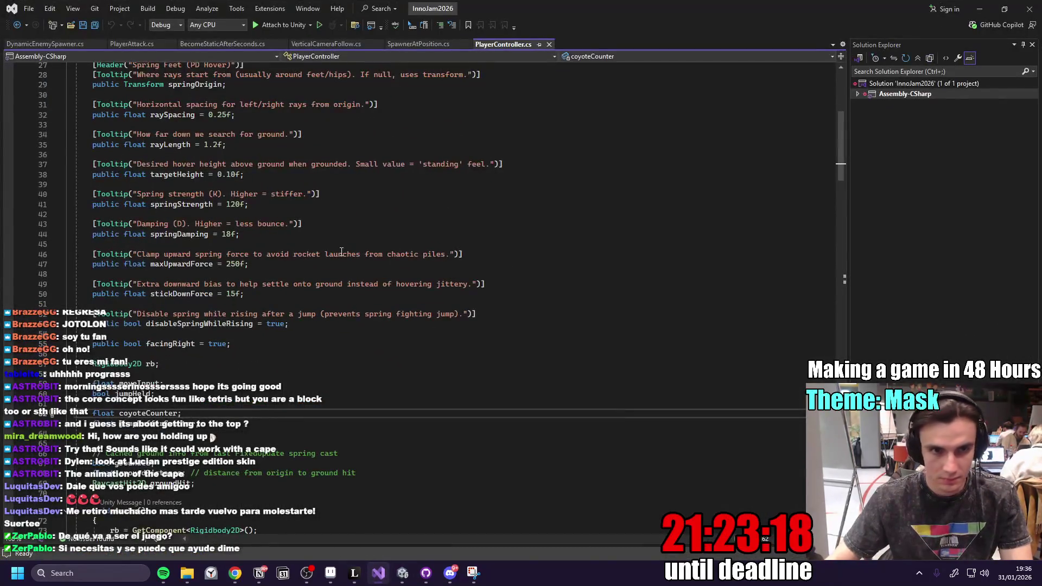
- Select all of the PlayerController.cs code, review it, and return to Unity's Animator
click(434, 234)
key(ctrl+a)
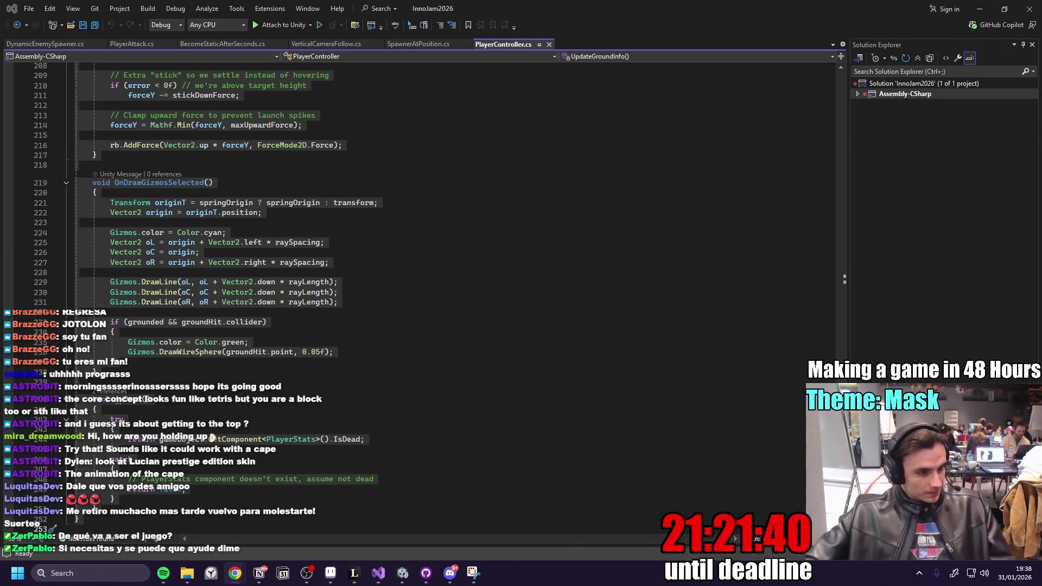
click(403, 574)
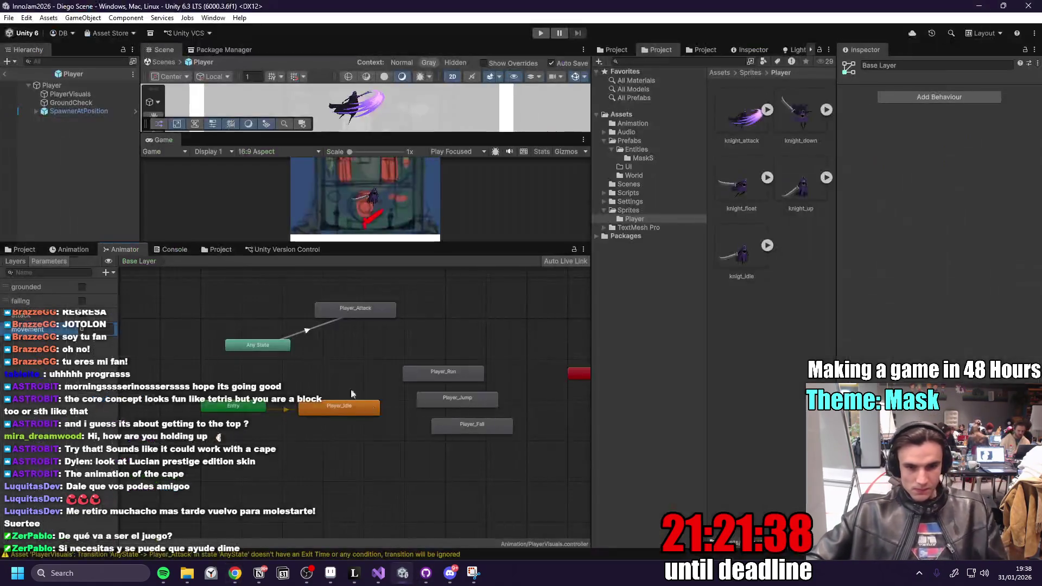
- Add an 'attack' trigger condition to the Any State to Player_Attack transition
scroll(340, 360, up, 3)
click(263, 307)
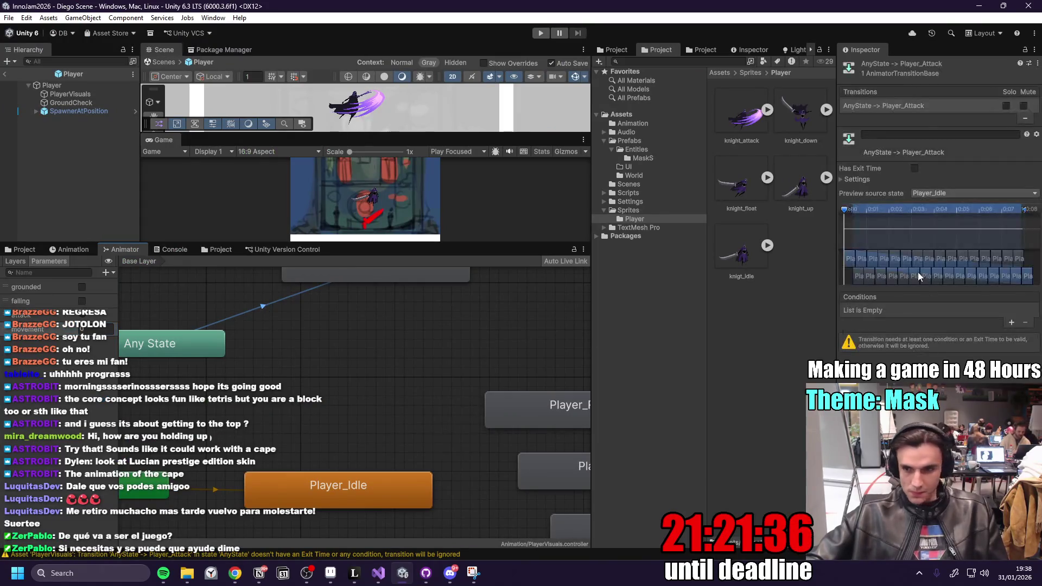
click(1012, 324)
click(905, 312)
click(890, 342)
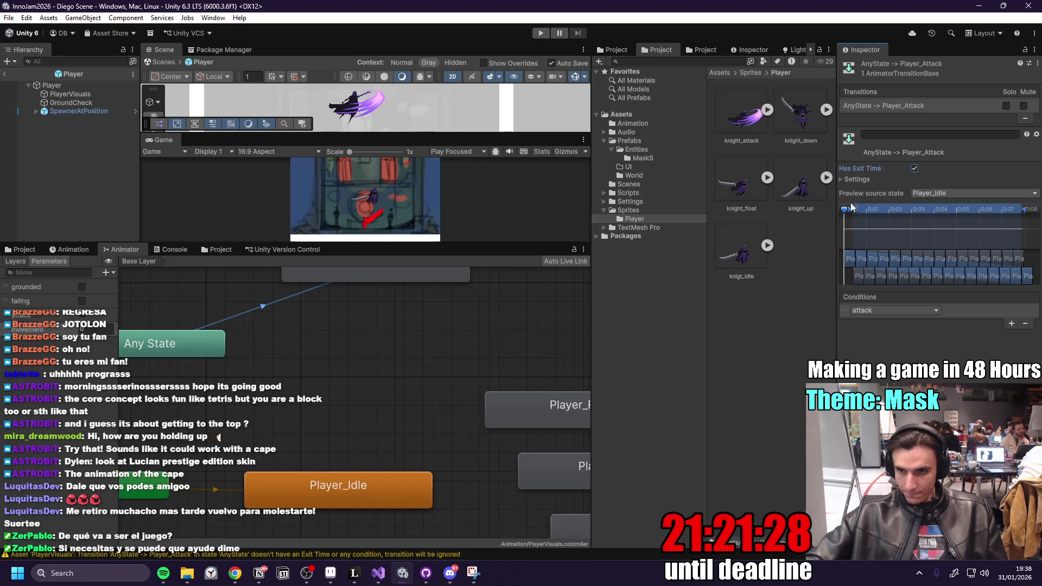
- Set that transition's exit time to 0.3 and reposition the Any State and Player_Attack nodes
click(845, 181)
click(947, 190)
text(0)
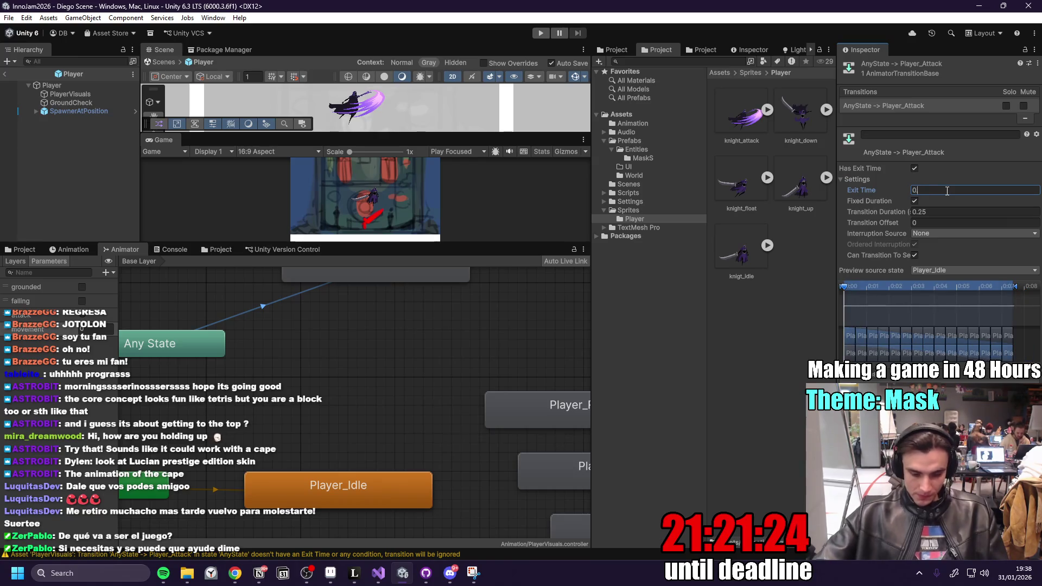
text(.3)
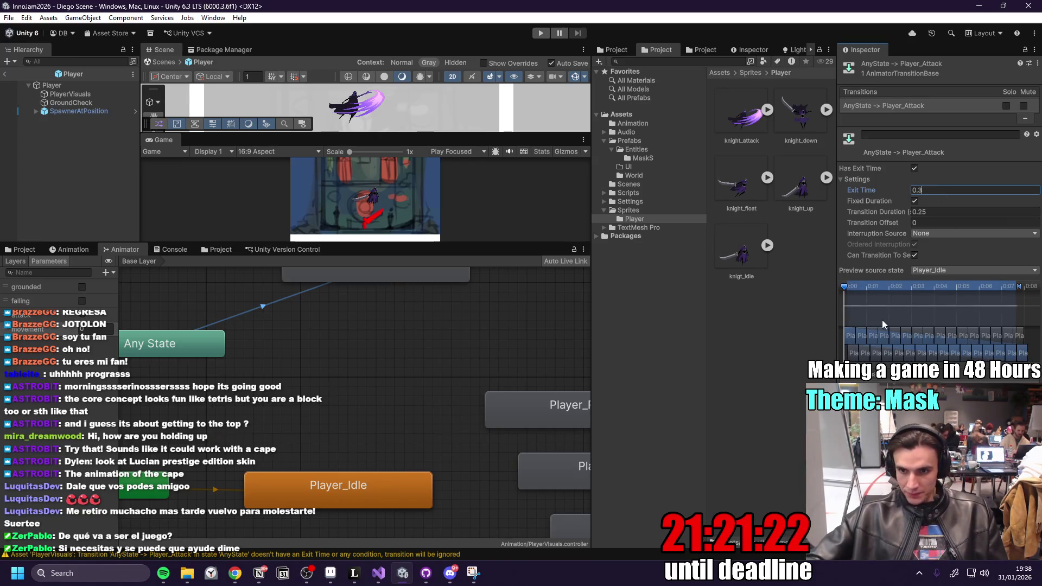
scroll(326, 347, down, 5)
scroll(310, 340, up, 5)
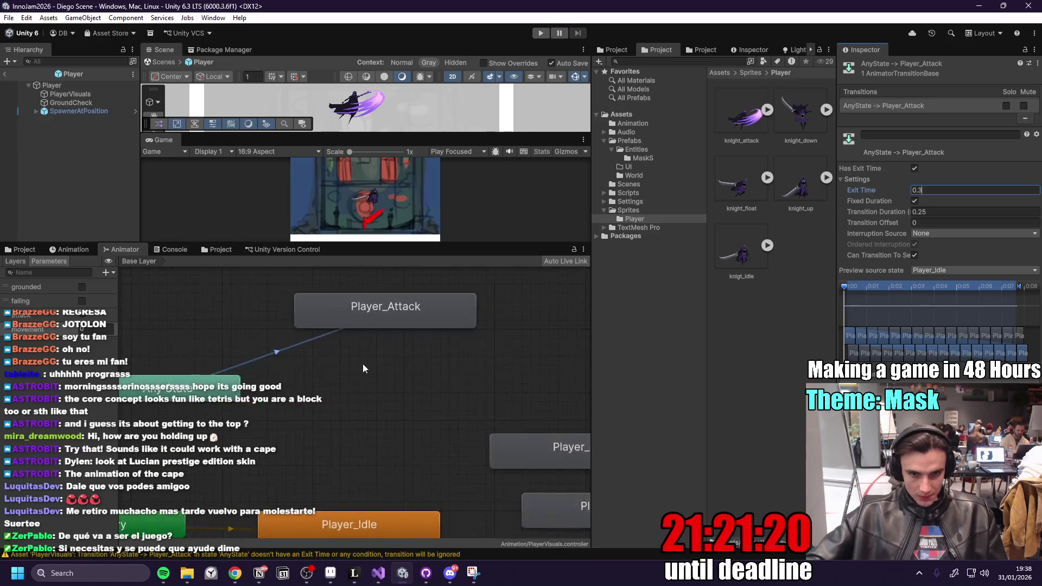
drag(260, 350, 296, 341)
drag(390, 279, 409, 302)
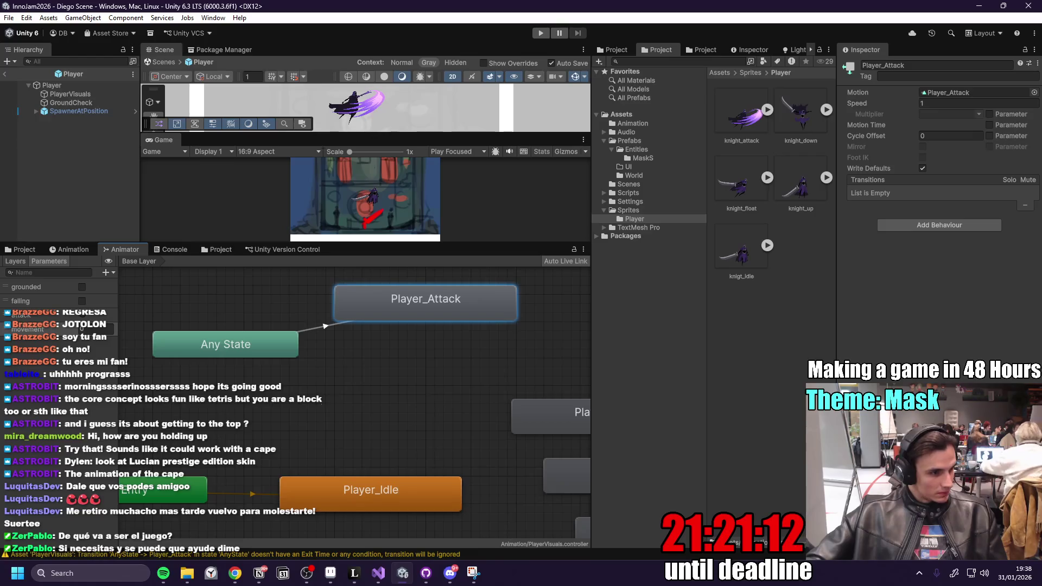
- Create a new transition from Player_Attack to Player_Run
scroll(389, 385, down, 1)
mouse_move(435, 396)
mouse_down()
mouse_move(330, 375)
mouse_move(424, 363)
mouse_up()
right_click(329, 291)
click(358, 298)
click(408, 358)
click(353, 326)
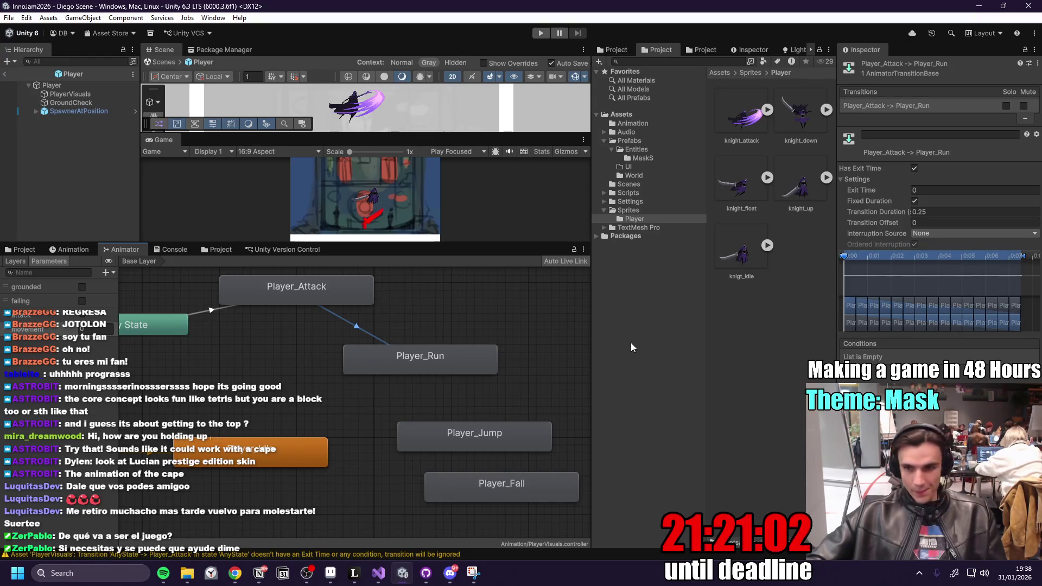
- Turn off Has Exit Time on Any State to Player_Attack and set exit time to 0
click(308, 291)
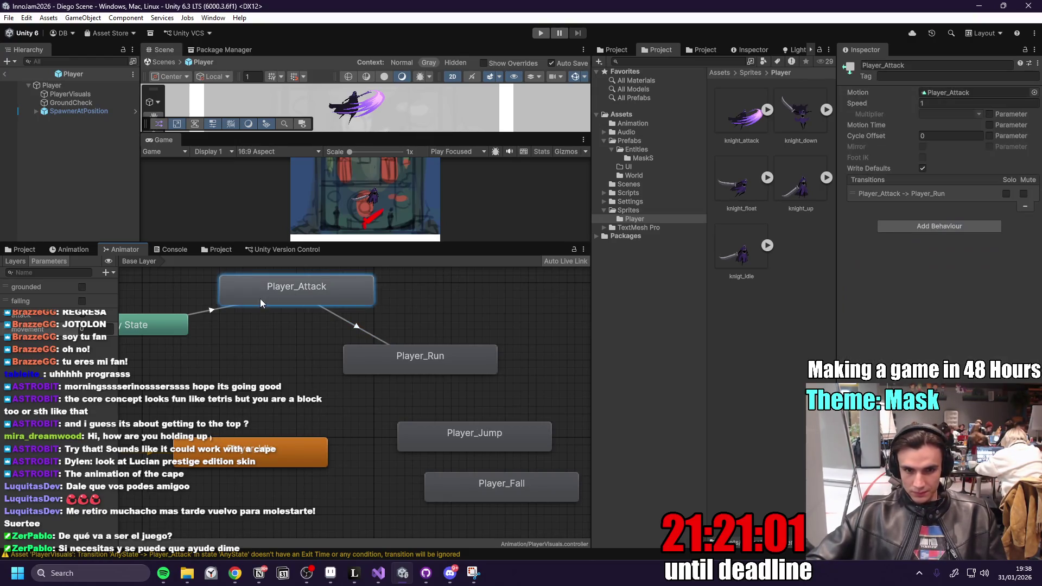
click(214, 309)
click(914, 168)
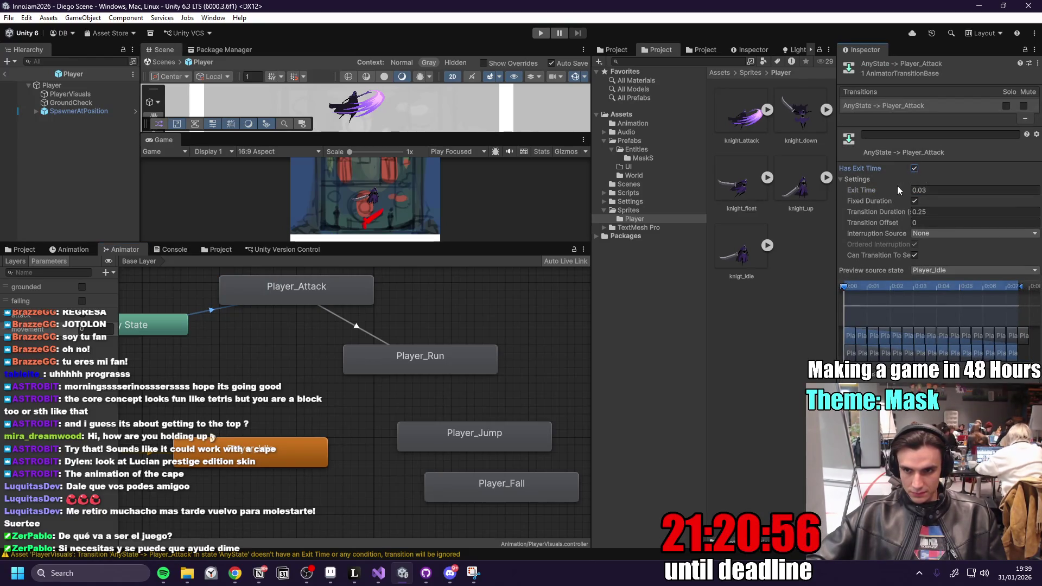
drag(858, 188, 814, 189)
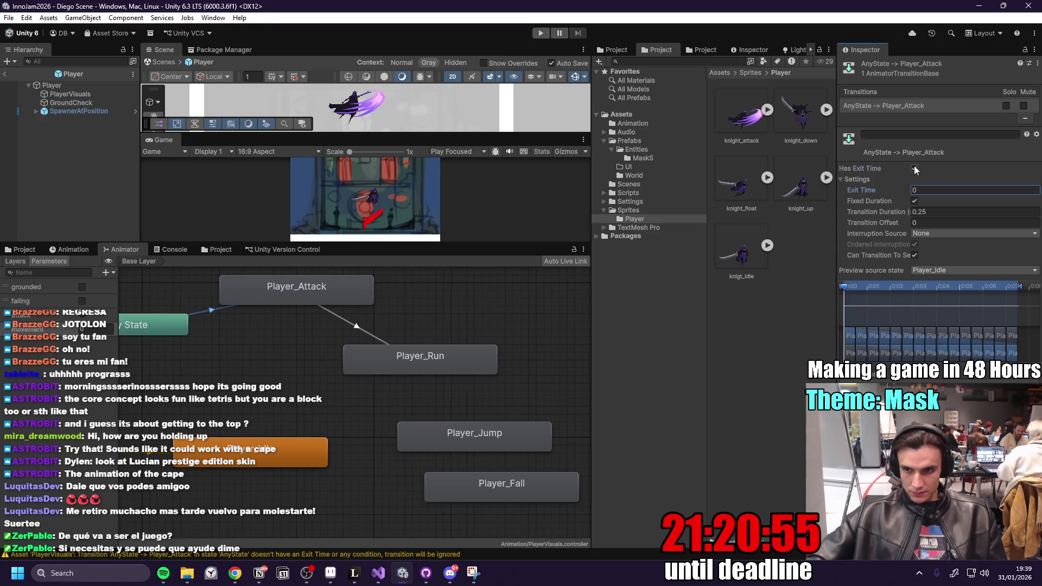
- Set the Player_Attack to Player_Run exit time to 0.36 and rearrange the Run, Any State and Attack nodes
click(357, 326)
drag(875, 188, 883, 187)
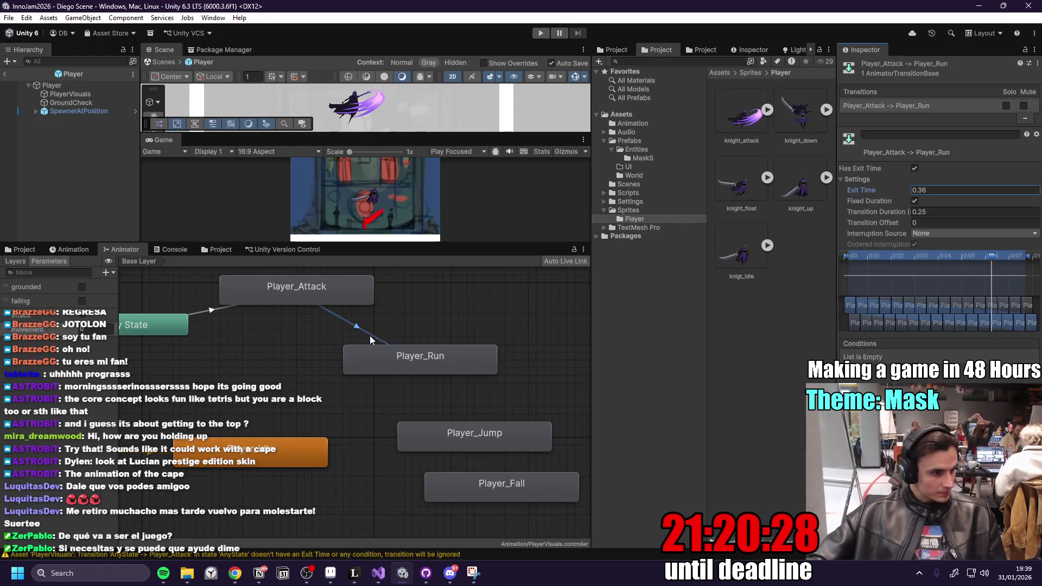
click(405, 334)
click(409, 355)
drag(410, 363, 363, 357)
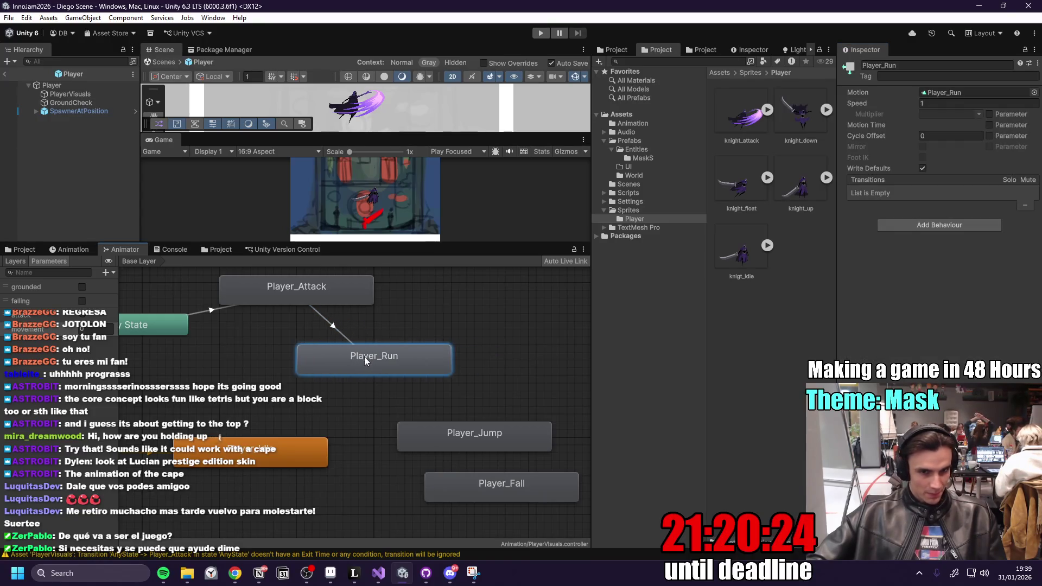
drag(170, 326, 179, 349)
drag(315, 286, 292, 287)
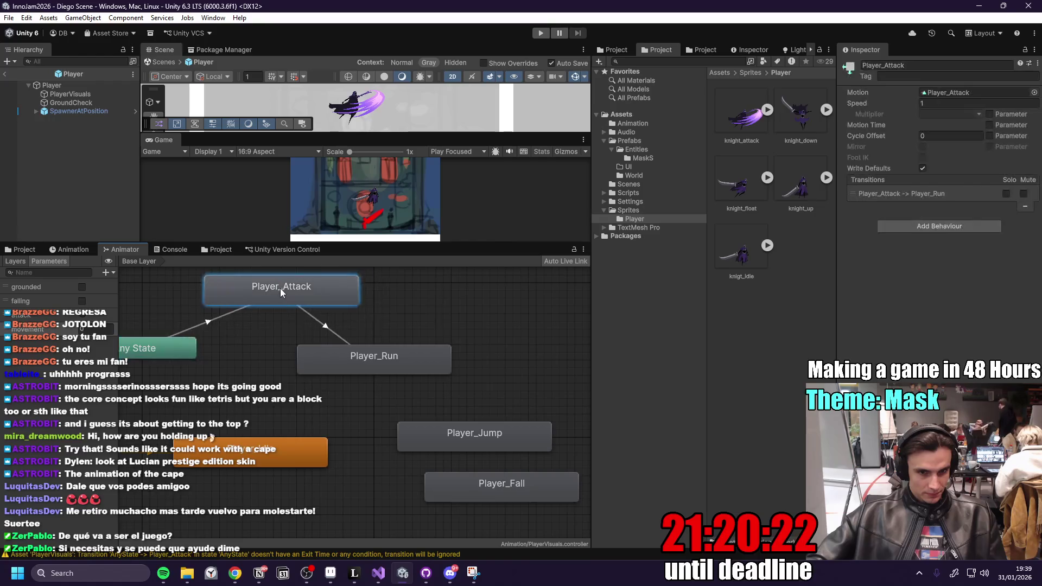
right_click(271, 454)
- Connect Player_Idle to Player_Run with a transition conditioned on grounded = true
click(314, 460)
click(350, 367)
mouse_move(350, 367)
mouse_down()
mouse_move(428, 366)
mouse_move(371, 375)
mouse_up()
click(325, 409)
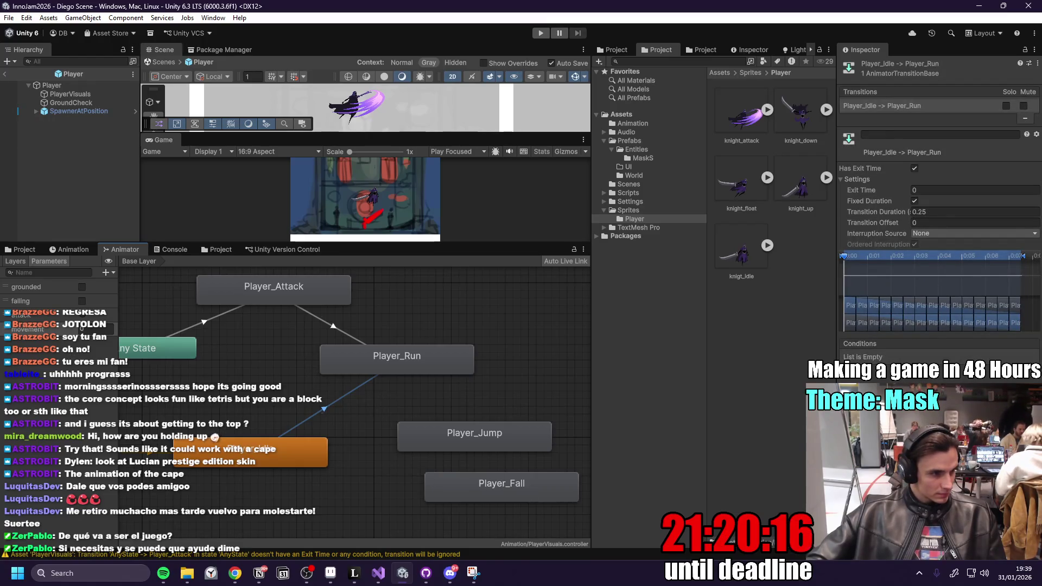
click(1014, 368)
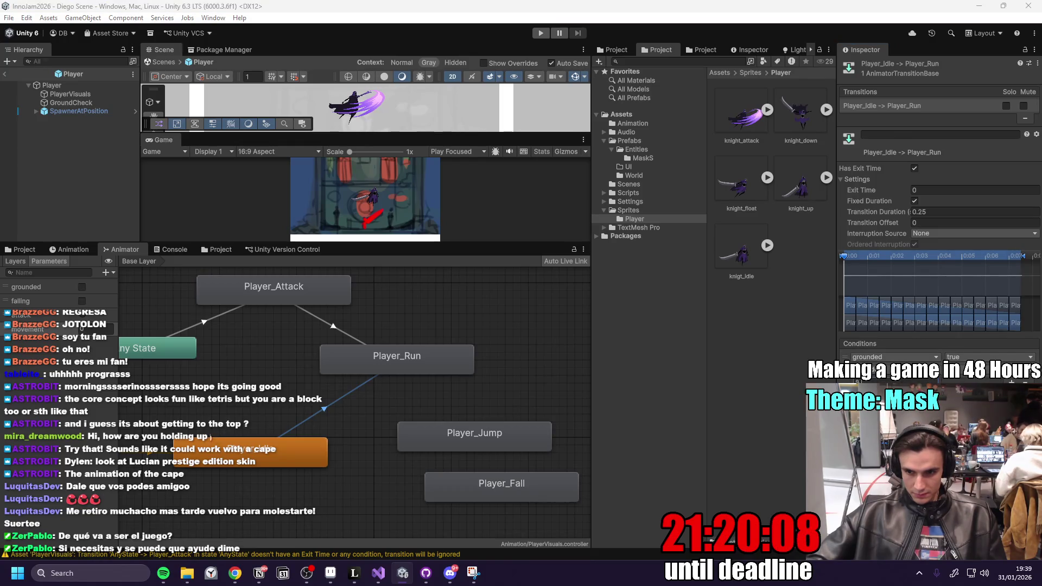
click(976, 378)
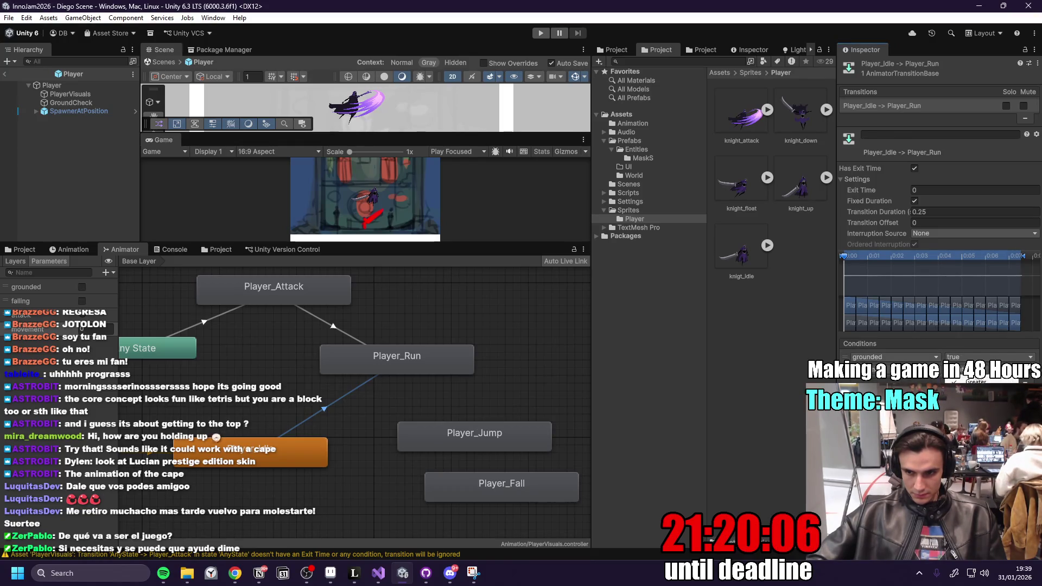
click(976, 381)
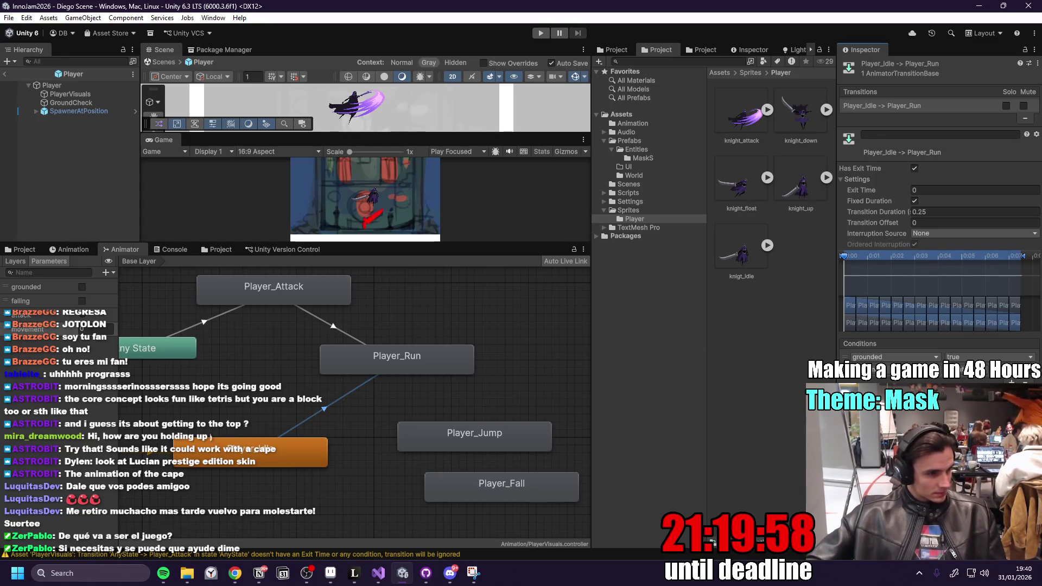
- Create a transition from Player_Idle to Player_Jump and move Player_Jump to the right
right_click(316, 456)
click(423, 462)
click(422, 439)
drag(422, 438, 491, 434)
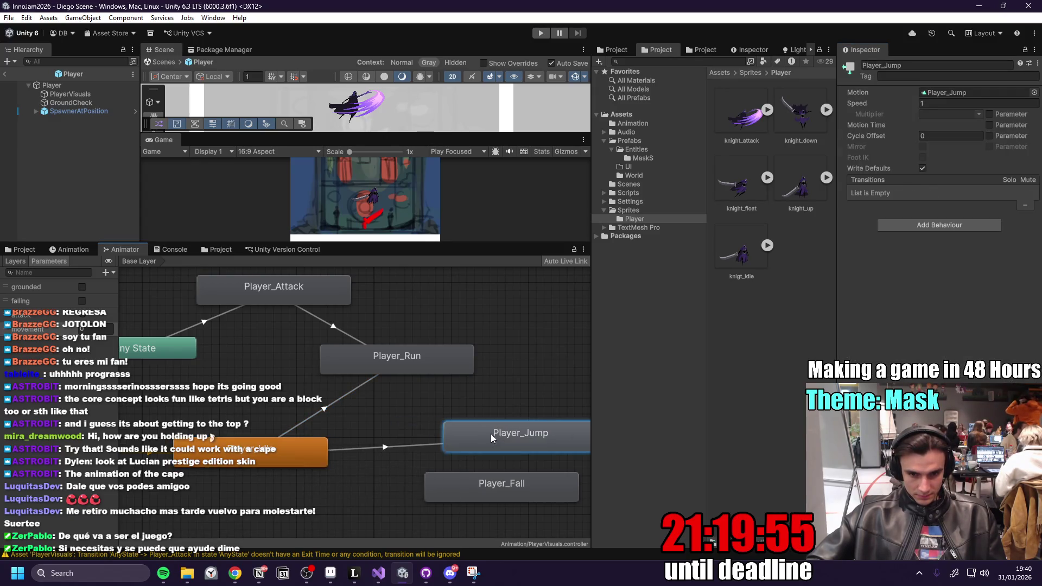
click(381, 447)
drag(435, 415, 415, 360)
- Give the Idle to Jump transition a grounded = false condition and nudge Player_Jump up
scroll(444, 354, down, 2)
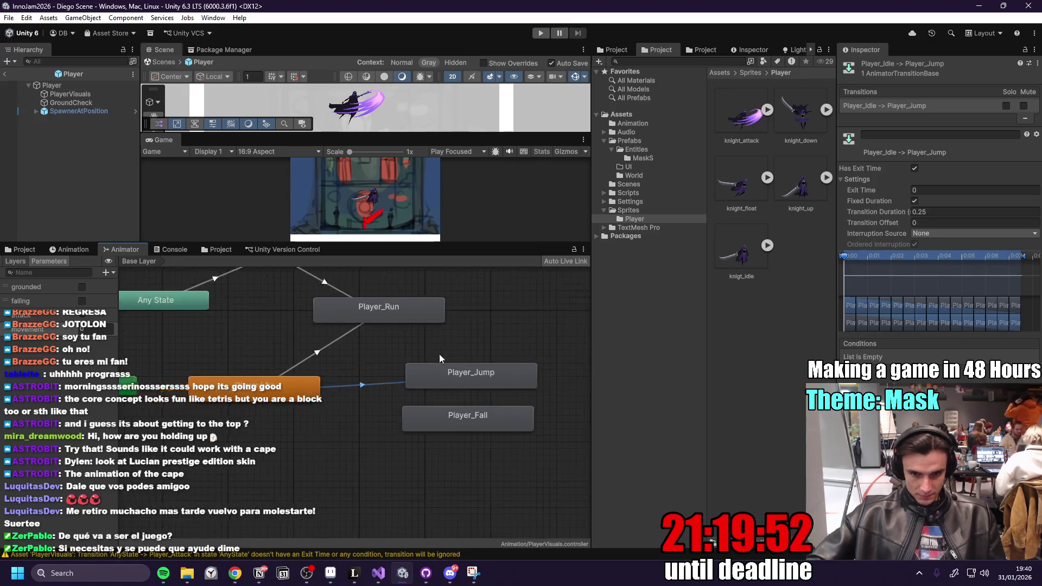
click(1025, 367)
click(905, 358)
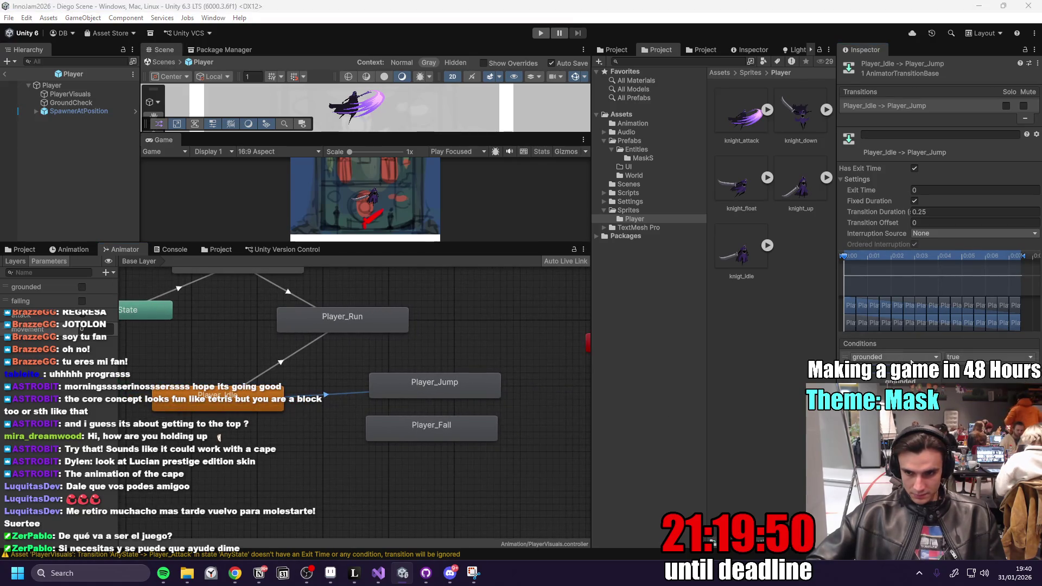
click(956, 375)
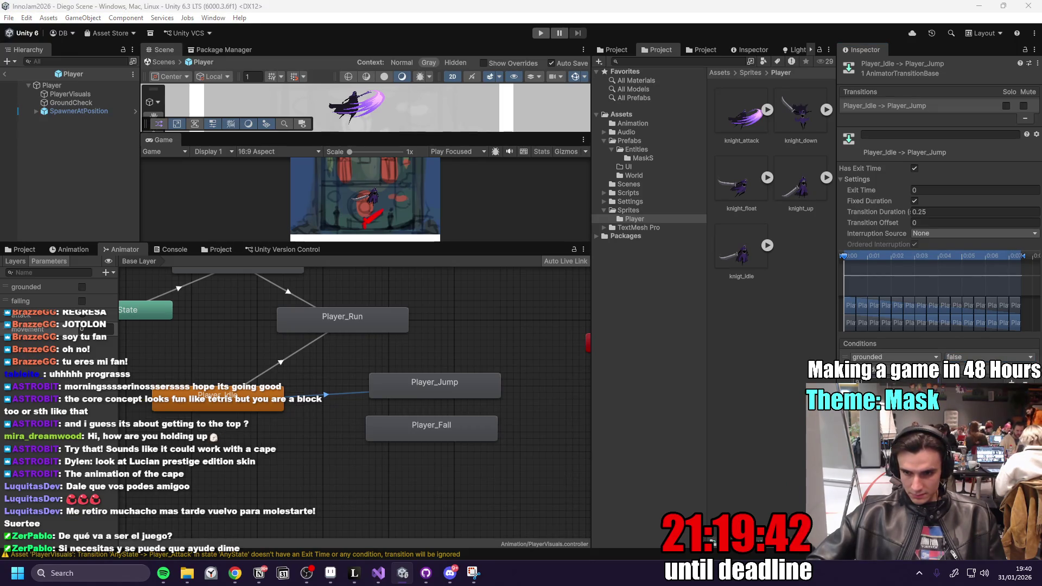
click(972, 380)
key(Escape)
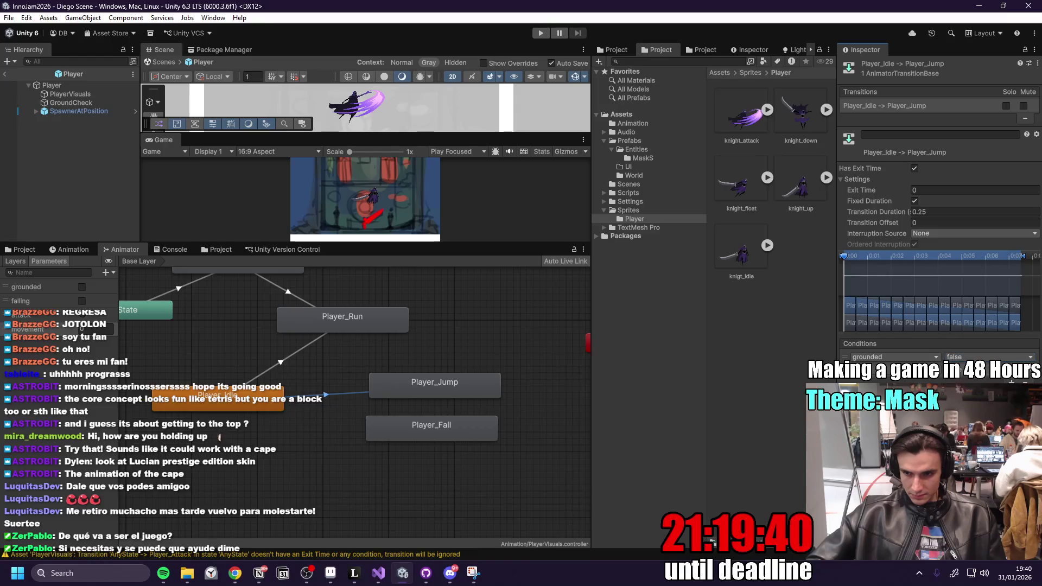
drag(422, 398, 434, 385)
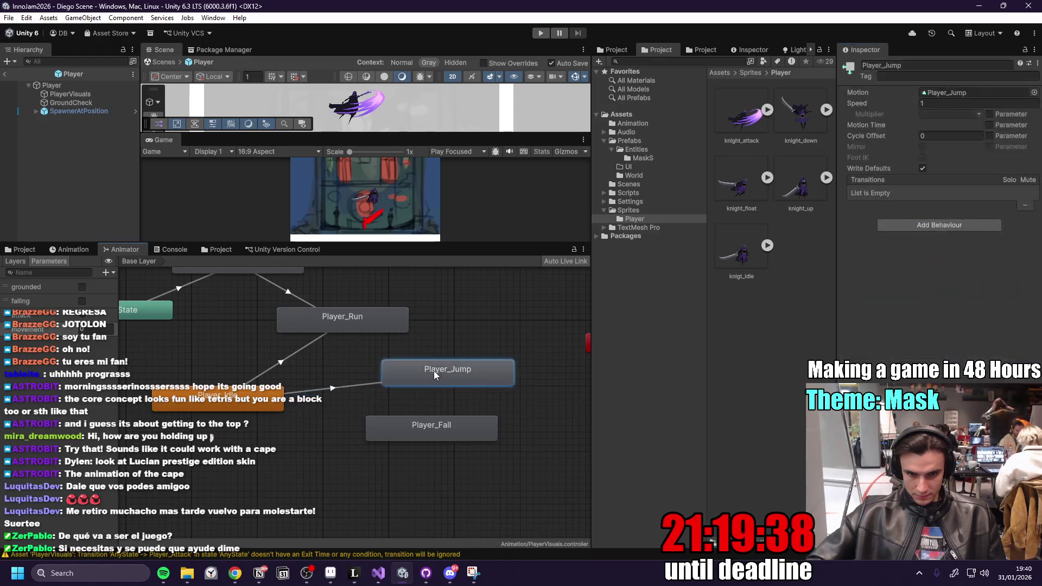
- Create a Player_Jump to Player_Fall transition and rearrange the Jump and Fall nodes
mouse_move(437, 436)
mouse_down()
mouse_move(459, 452)
mouse_move(425, 451)
mouse_move(442, 451)
mouse_up()
right_click(455, 377)
click(478, 384)
click(442, 445)
drag(422, 384, 396, 410)
drag(455, 455, 495, 342)
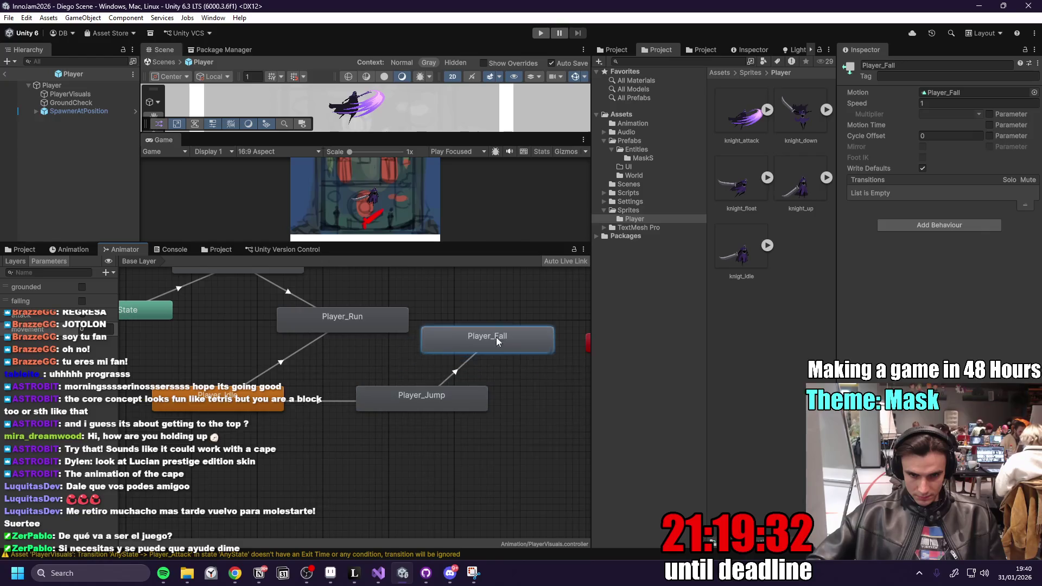
drag(431, 402, 405, 453)
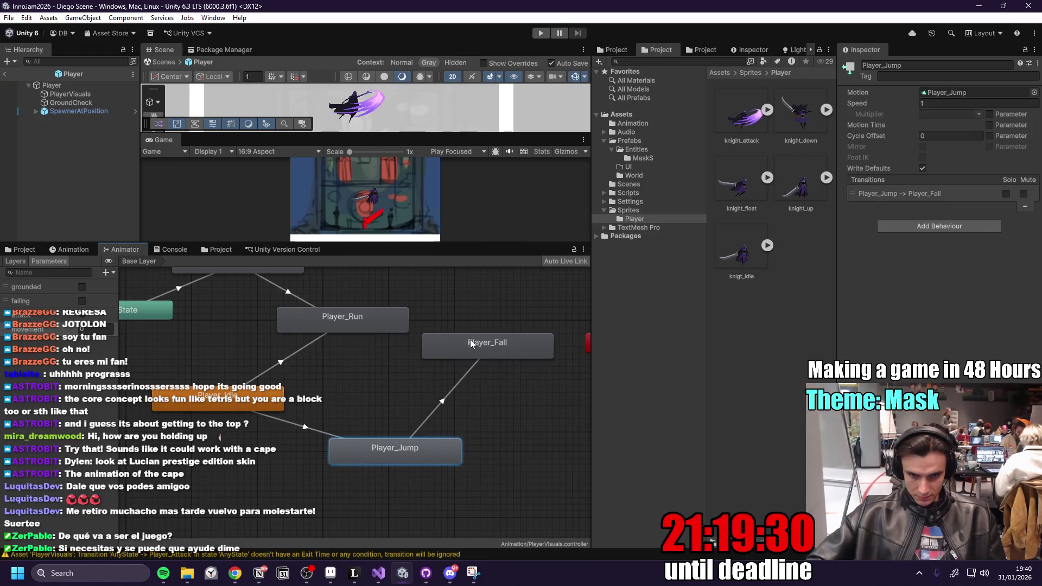
drag(470, 340, 478, 356)
scroll(470, 391, down, 3)
click(489, 363)
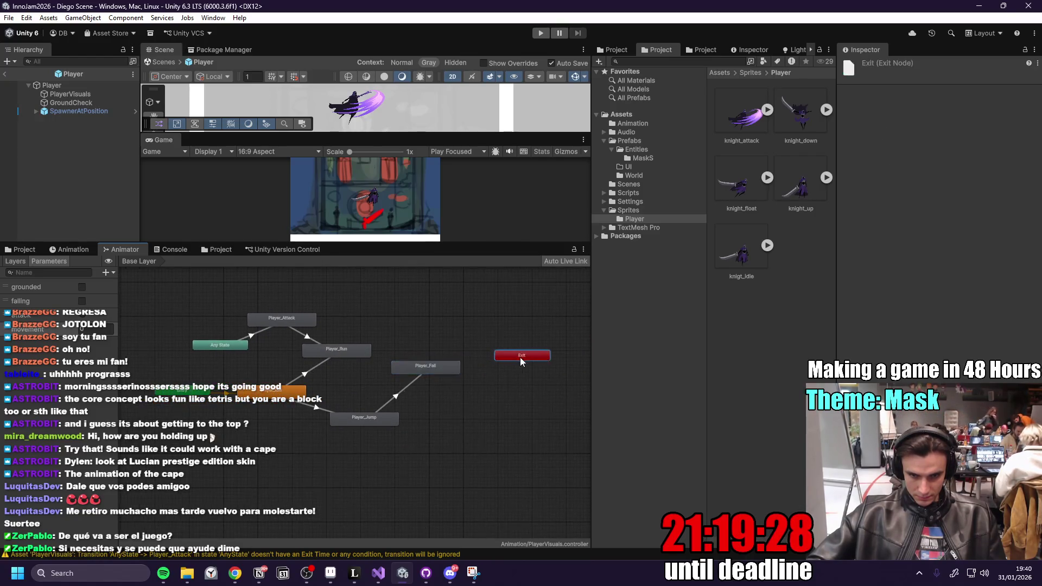
scroll(398, 380, up, 4)
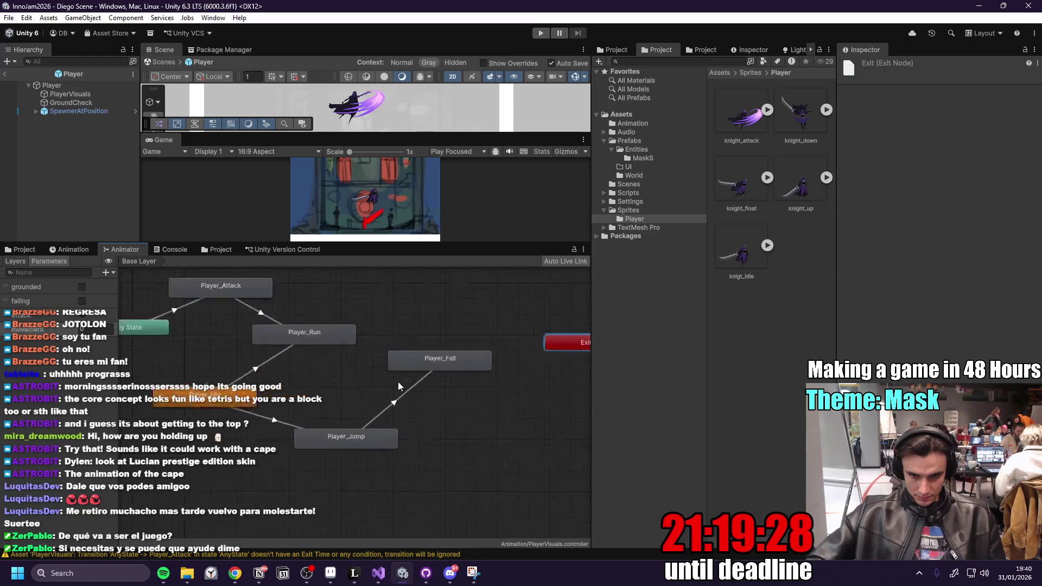
- Add a Player_Fall to Player_Idle transition and select it in the Inspector
right_click(428, 356)
click(478, 361)
click(190, 403)
mouse_move(448, 349)
mouse_down()
mouse_move(472, 367)
mouse_move(468, 377)
mouse_up()
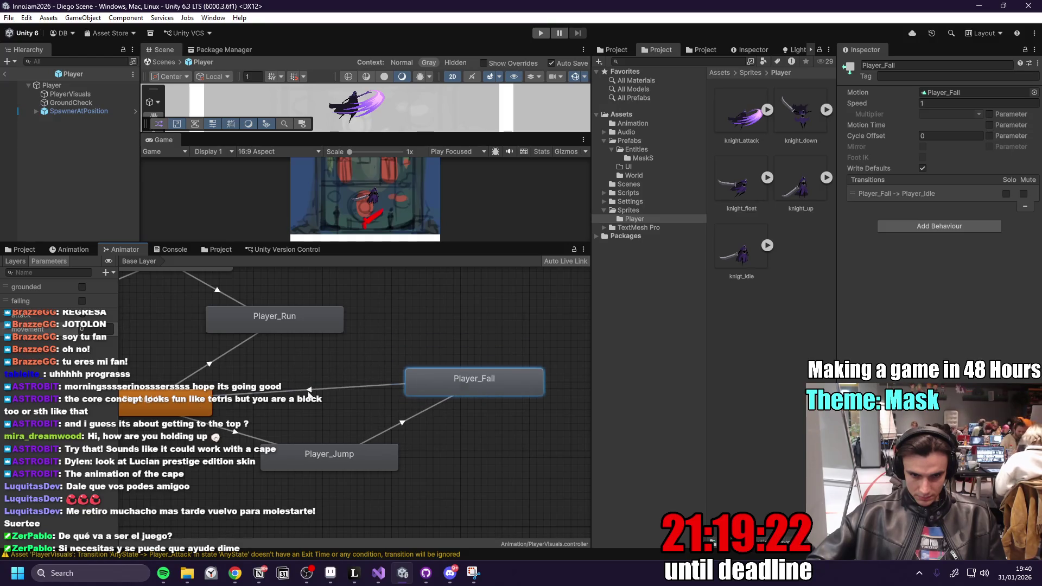
click(380, 386)
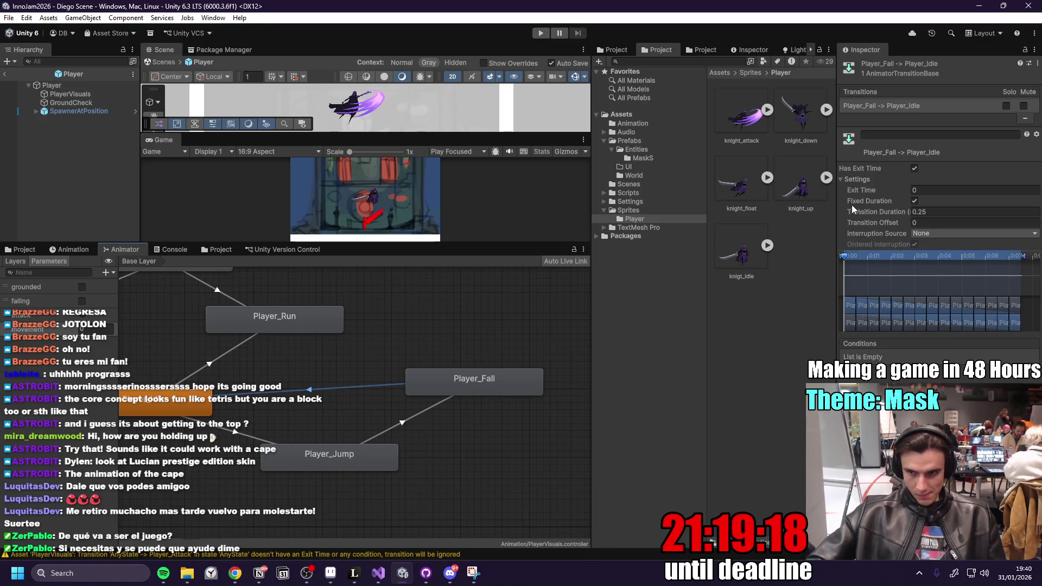
scroll(392, 356, down, 4)
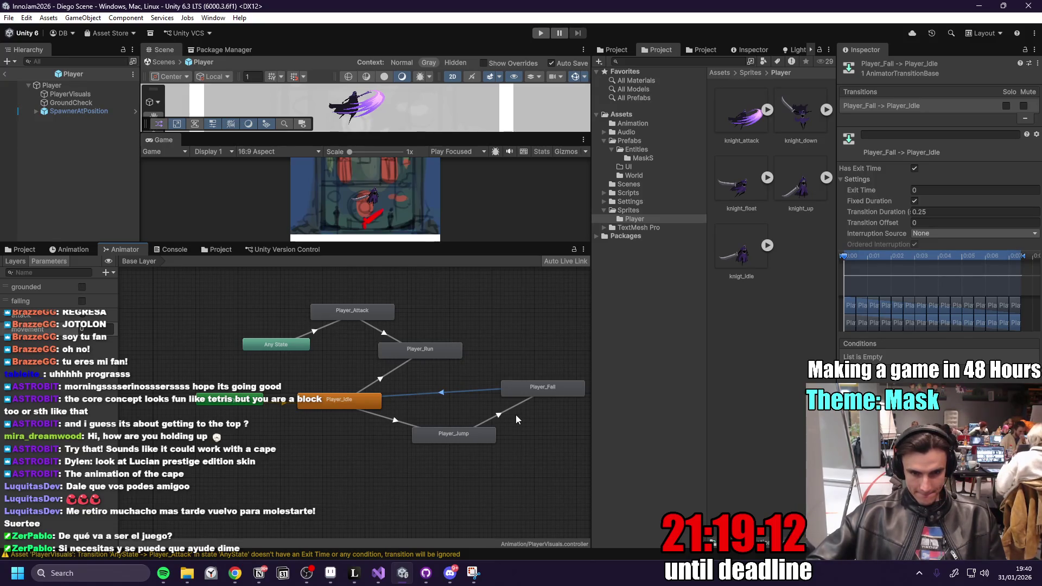
- Undo ten graph edits, removing the recent transitions and the leftover New Float parameter
click(530, 416)
key(ctrl+z)
key(ctrl+z)
key(ctrl+z)
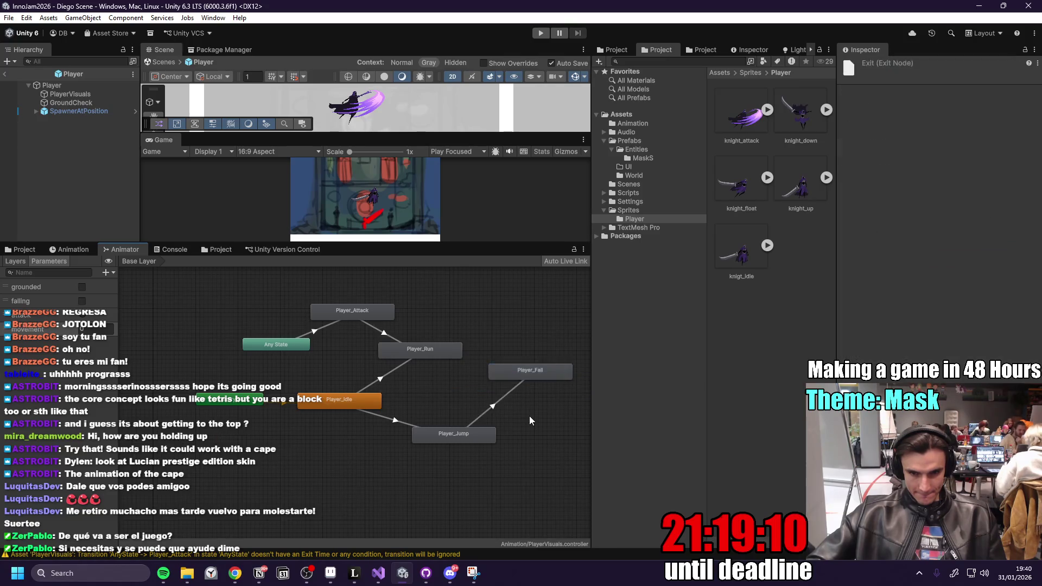
key(ctrl+z)
key(ctrl+z)
key(ctrl+z)
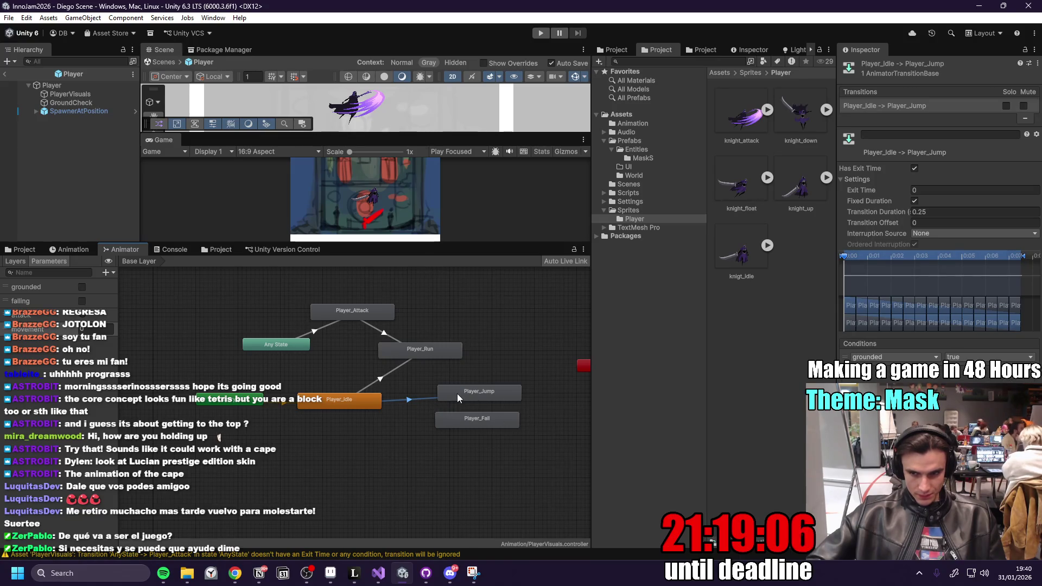
key(ctrl+z)
key(ctrl+z)
key(ctrl+z)
key(ctrl+z)
key(ctrl+z)
key(ctrl+z)
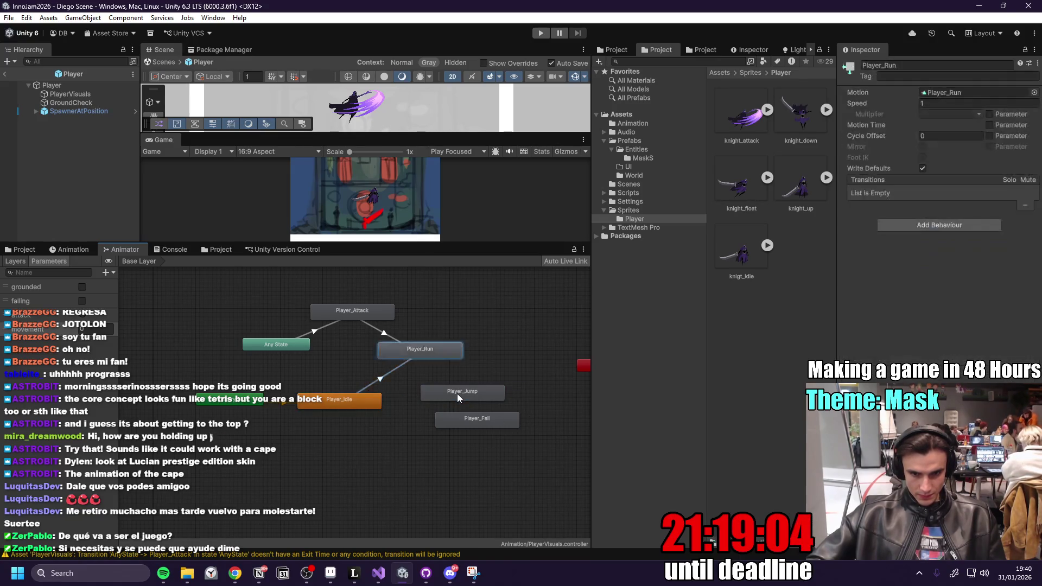
key(ctrl+z)
key(ctrl+z)
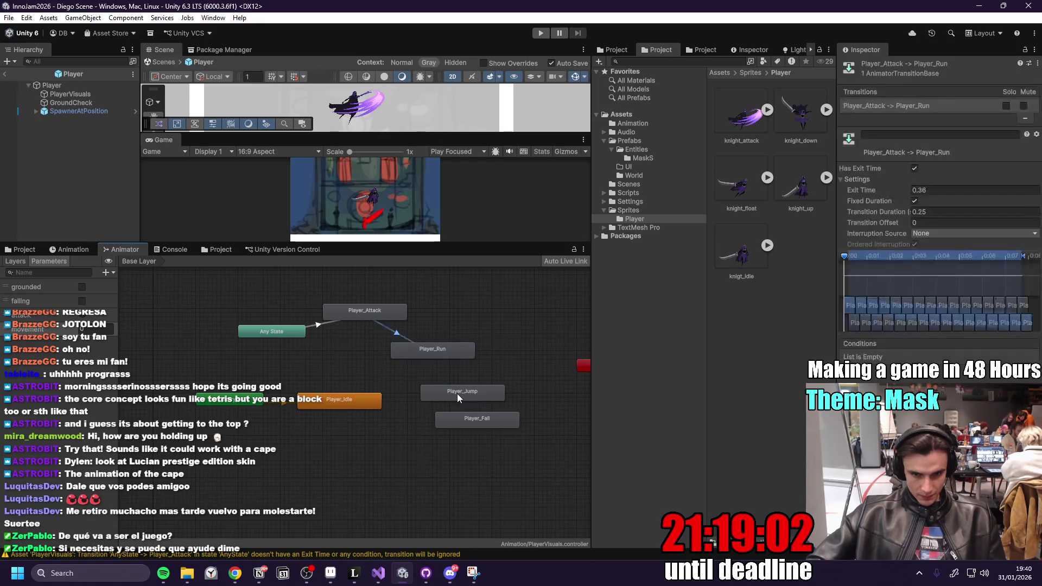
key(ctrl+z)
key(ctrl+z)
key(ctrl+z)
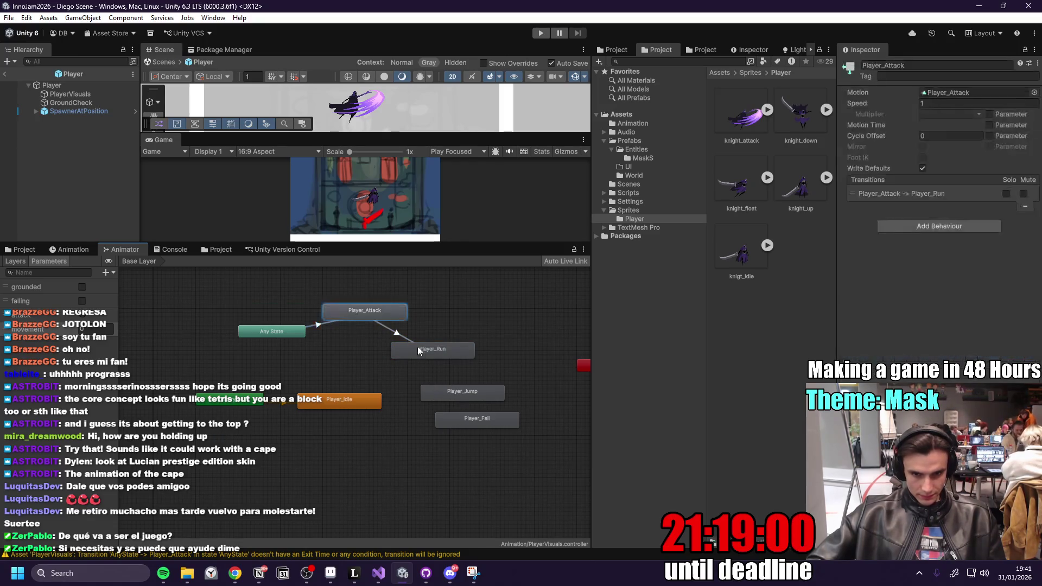
key(ctrl+z)
key(ctrl+z)
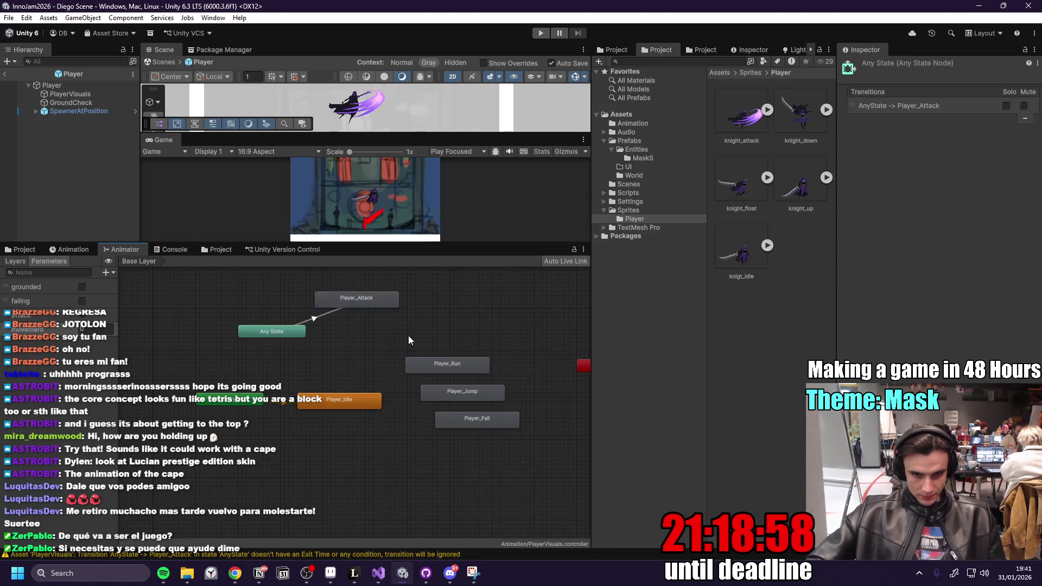
key(ctrl+z)
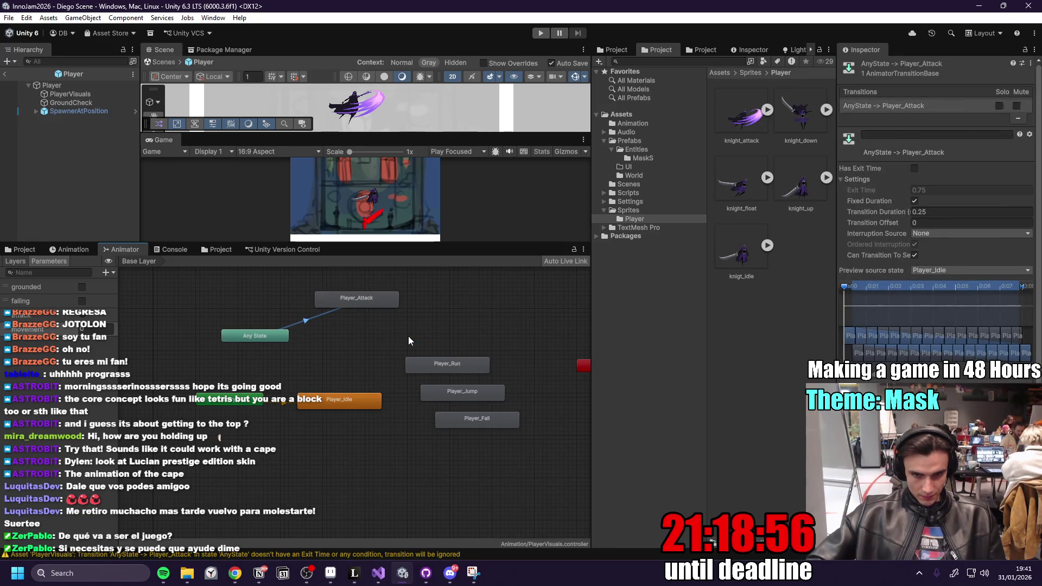
key(ctrl+z)
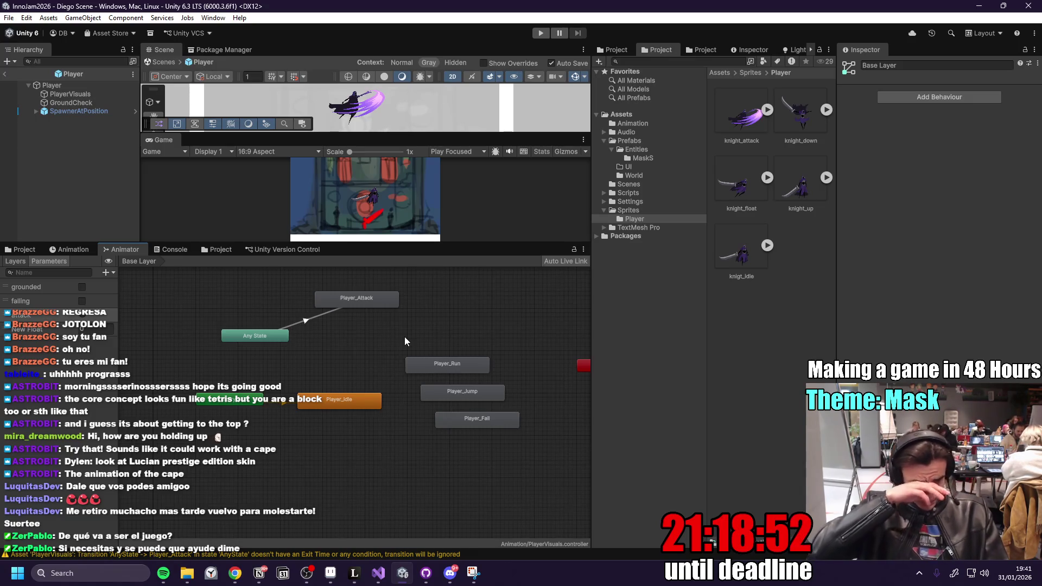
key(ctrl+z)
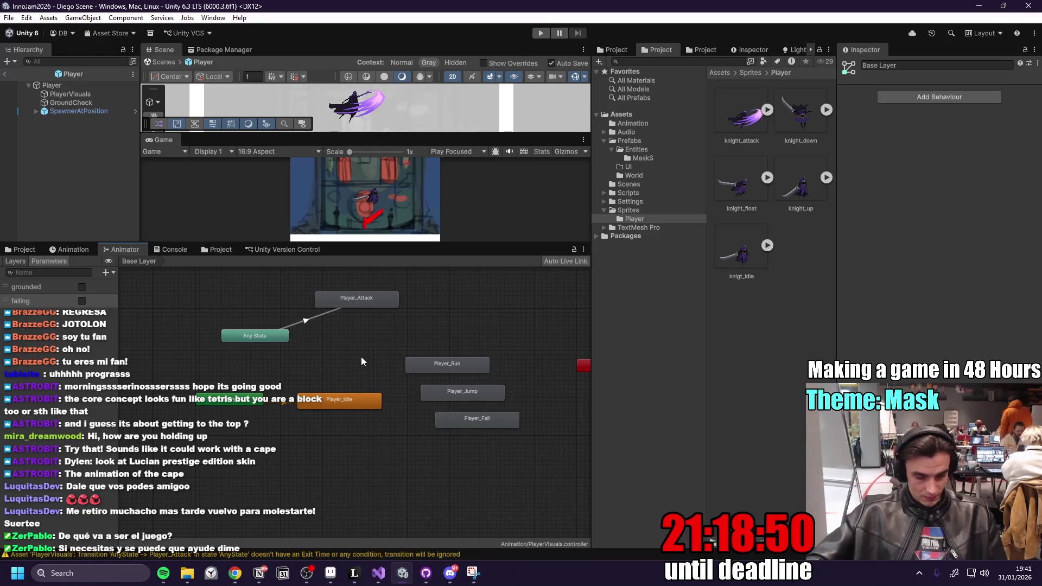
key(ctrl+z)
key(ctrl+z)
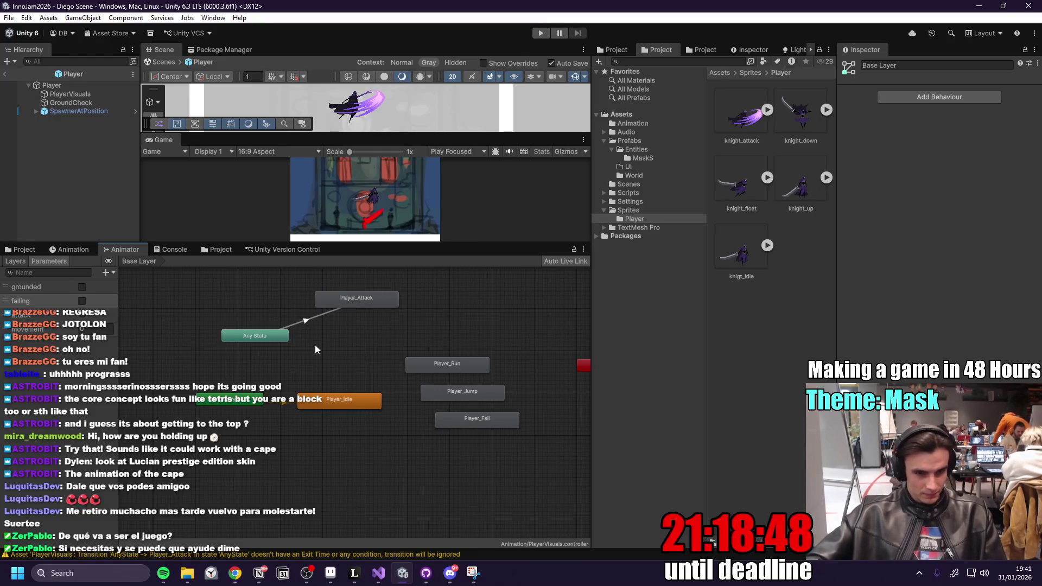
- Inspect the Any State to Player_Attack transition, then pick Player_Idle as a new transition source
click(313, 320)
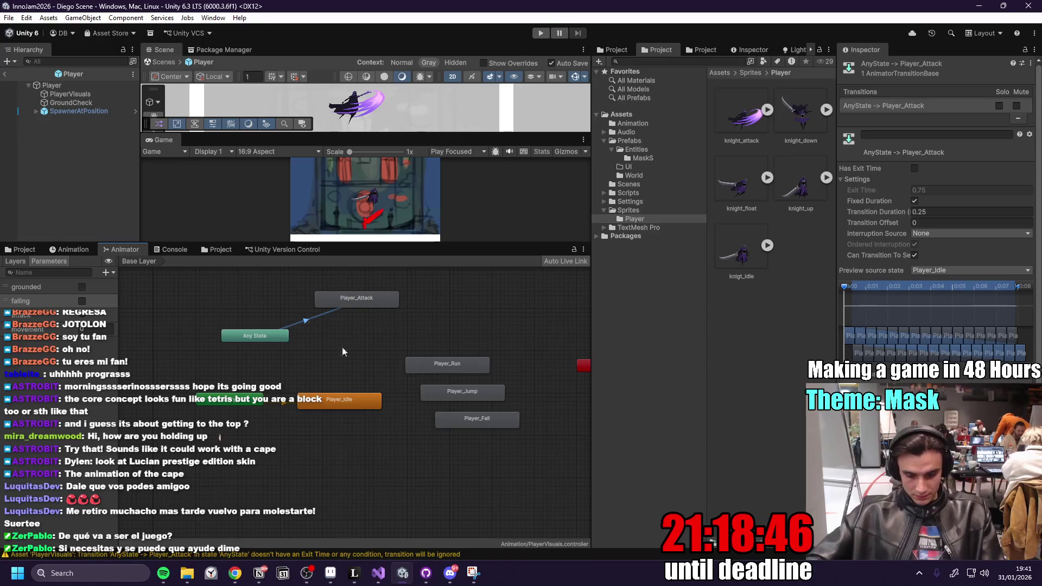
click(328, 332)
click(308, 320)
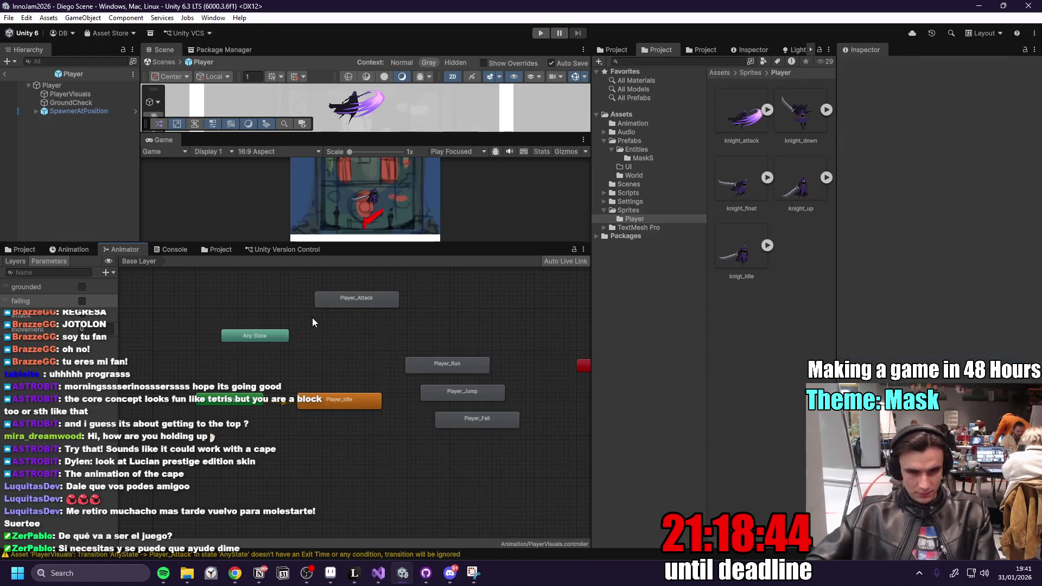
click(345, 401)
right_click(345, 401)
- Create a Player_Idle to Player_Run transition with the condition movement Greater 0
click(360, 403)
click(443, 365)
click(378, 374)
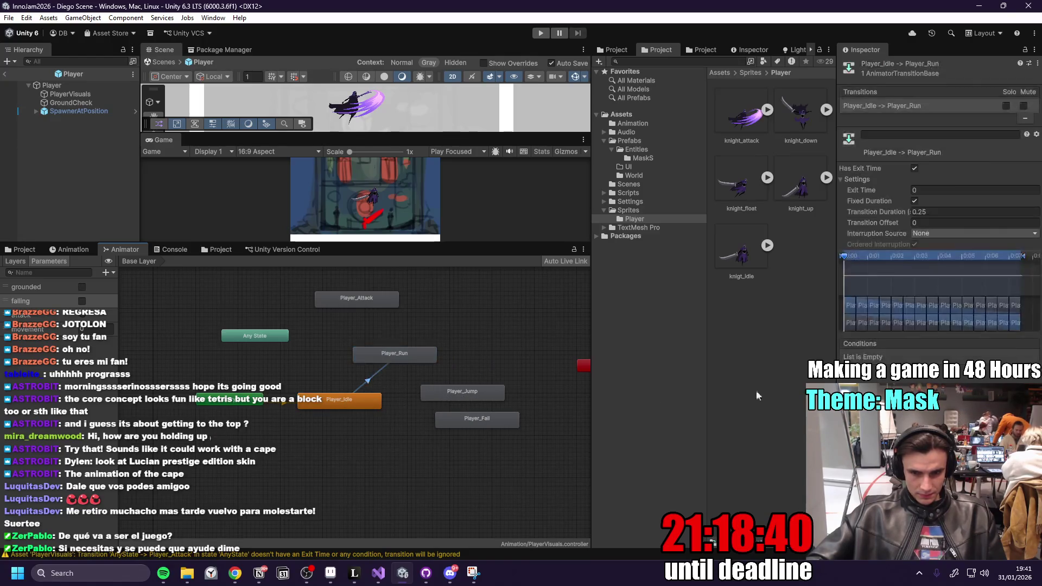
click(1022, 368)
click(894, 356)
click(880, 402)
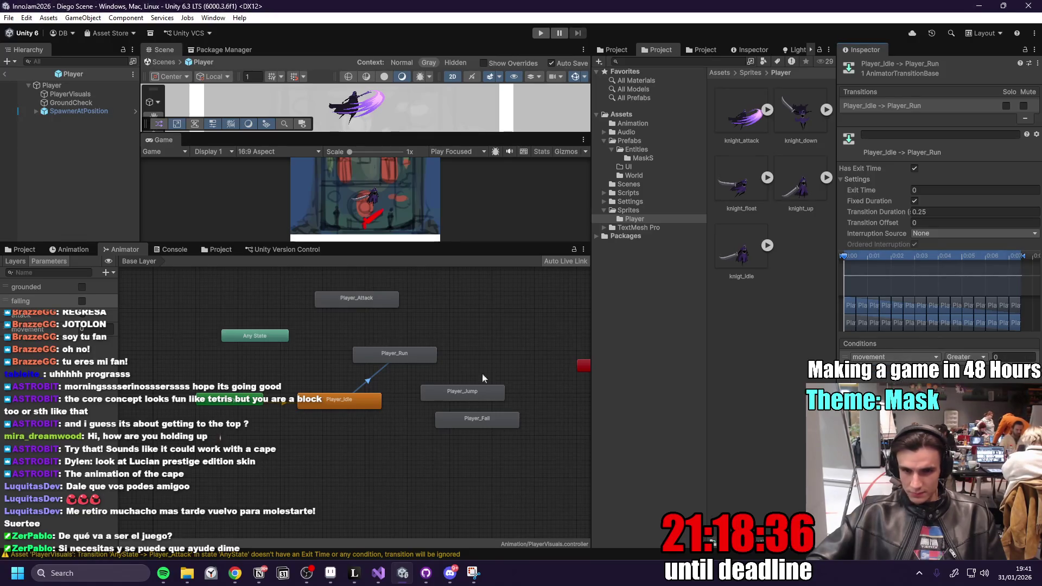
scroll(422, 313, up, 5)
scroll(458, 304, down, 3)
- Check the Player_Run state, then bring Visual Studio to the front
click(459, 302)
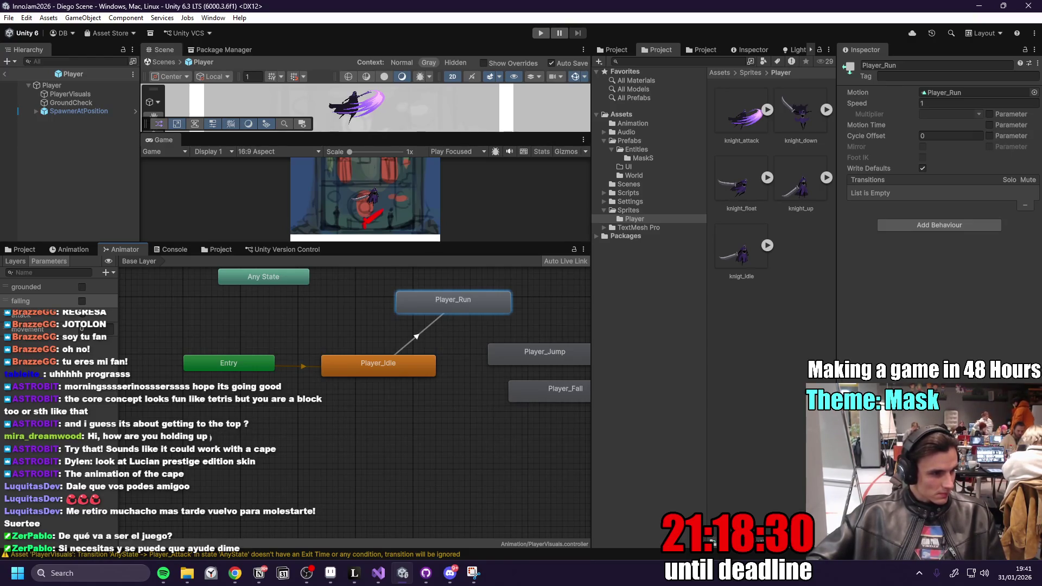
key(alt+Tab)
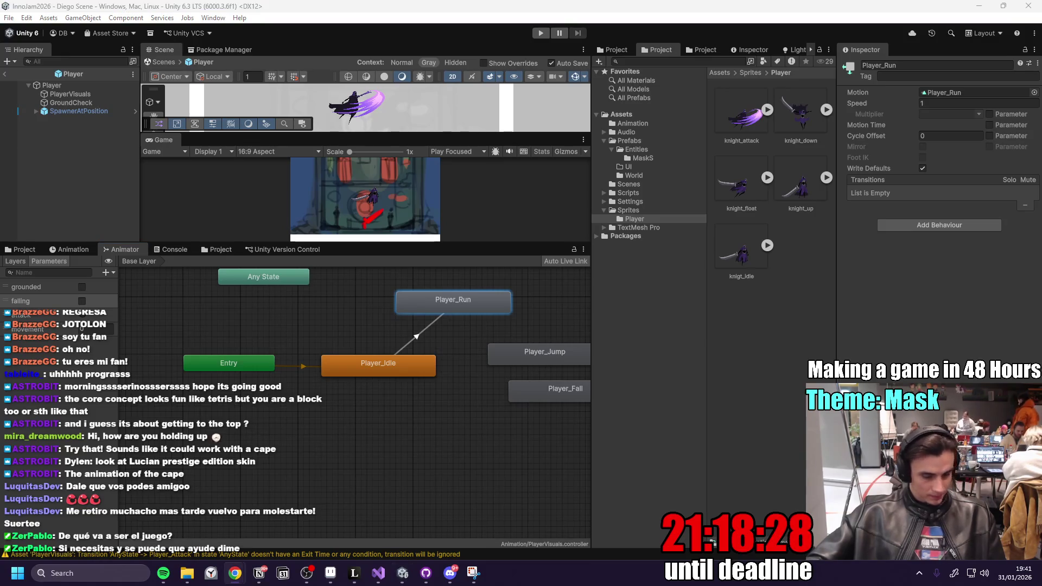
click(379, 573)
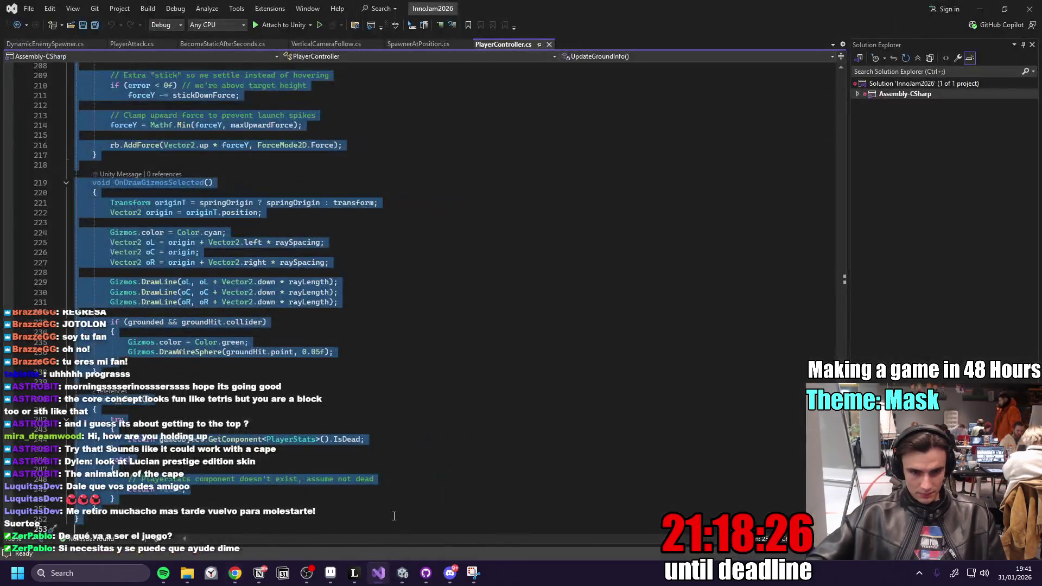
- Paste a public Velocity property after the ground field declarations in PlayerController.cs
scroll(811, 298, up, 15)
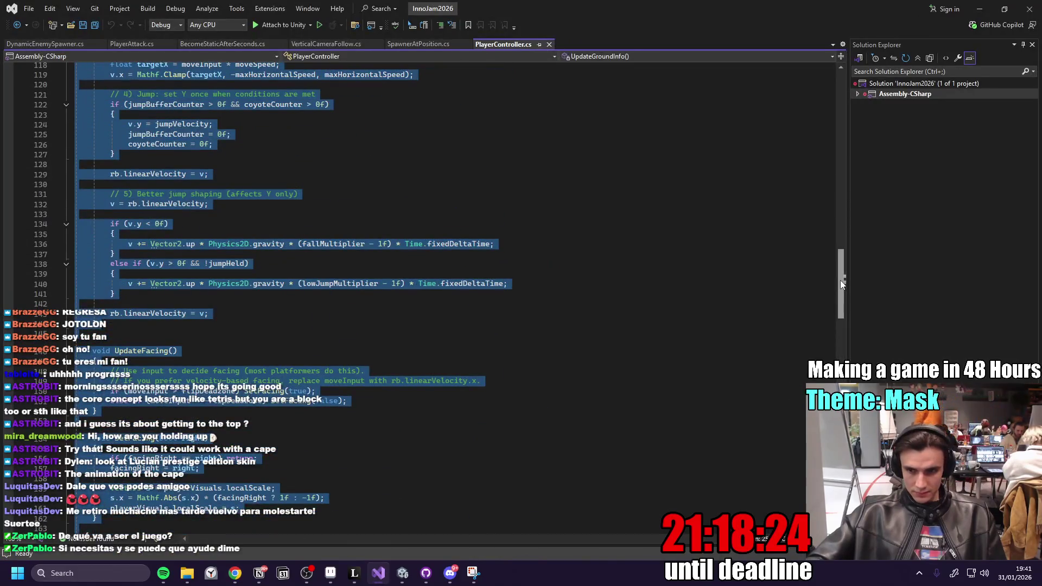
drag(839, 282, 857, 91)
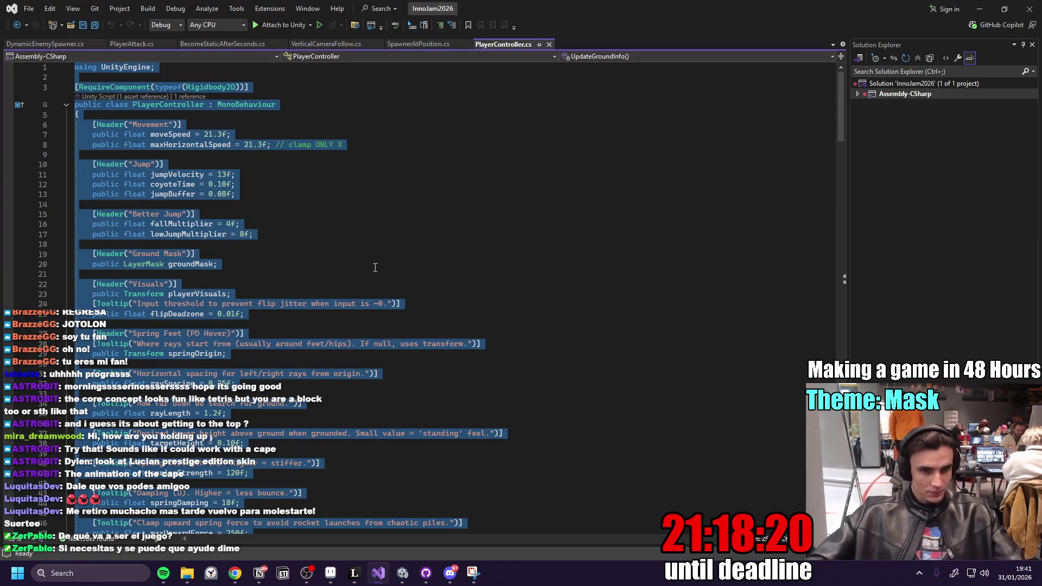
scroll(353, 271, down, 16)
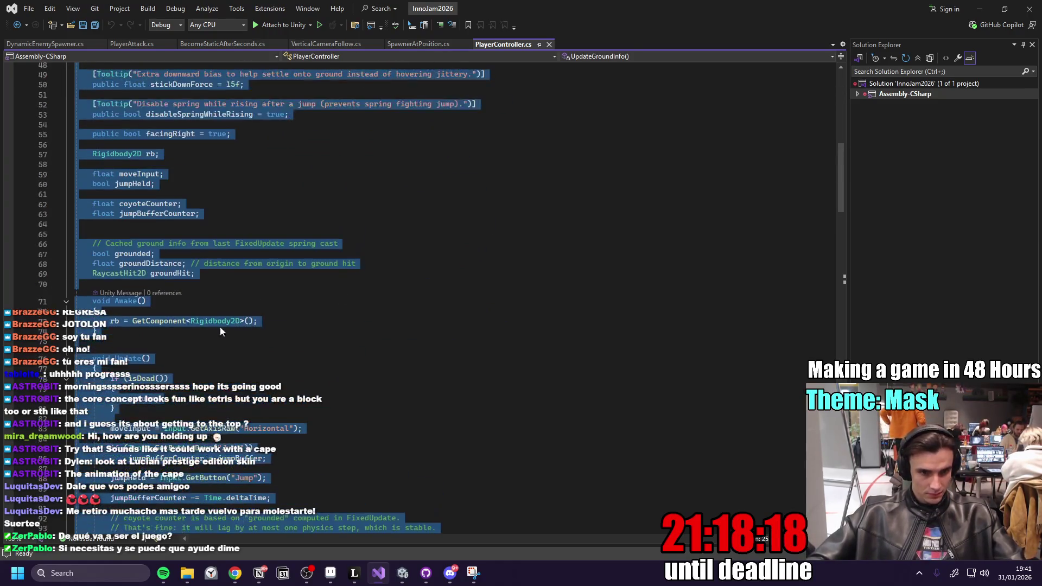
click(228, 273)
key(Return)
text(public Vector2 Velocity => rb.linearVelocity;)
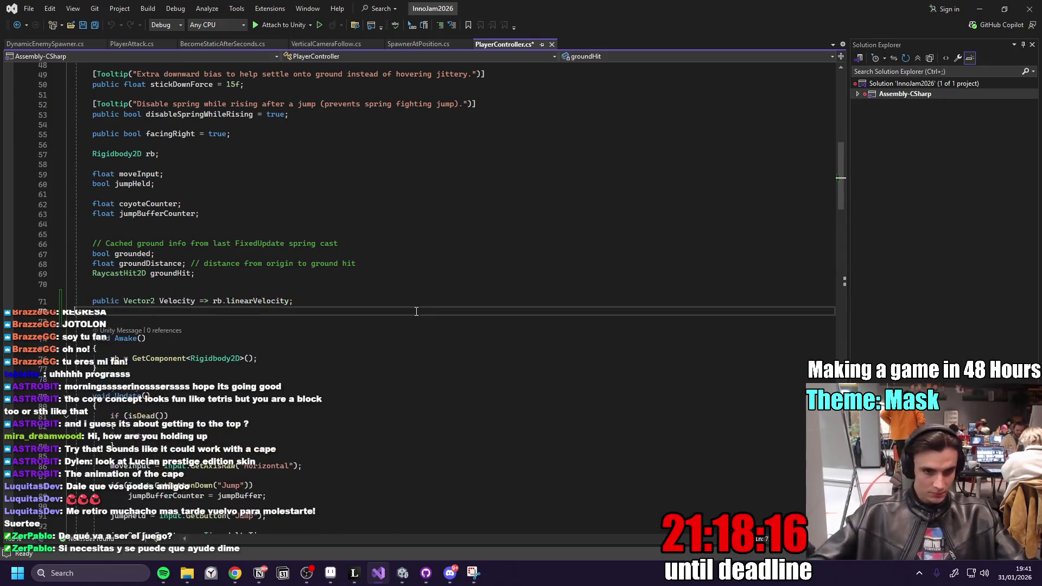
click(302, 301)
key(alt+Tab)
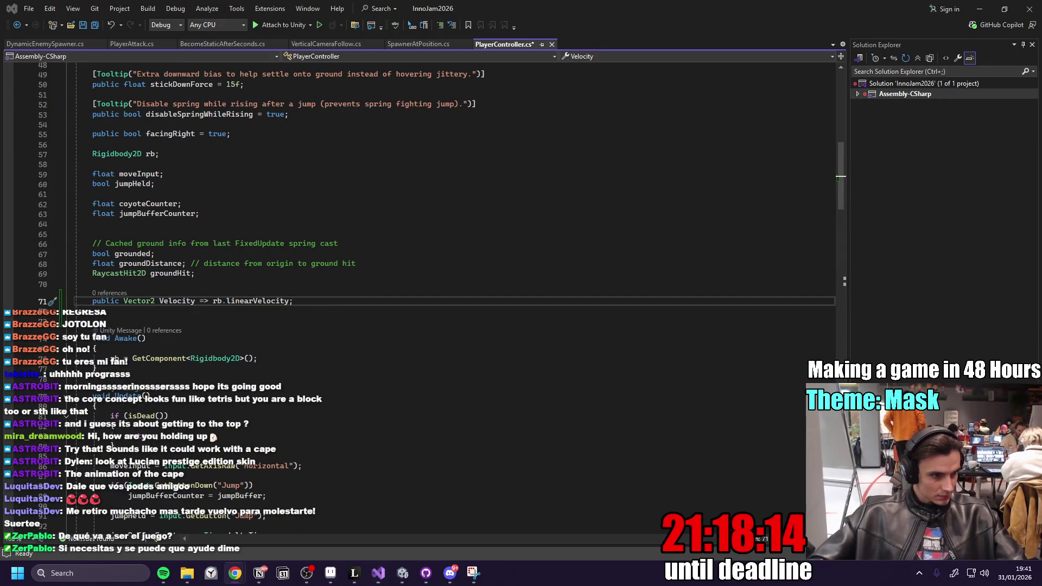
- Add the public IsGrounded and MoveInput properties below Velocity
key(alt+Tab)
key(Return)
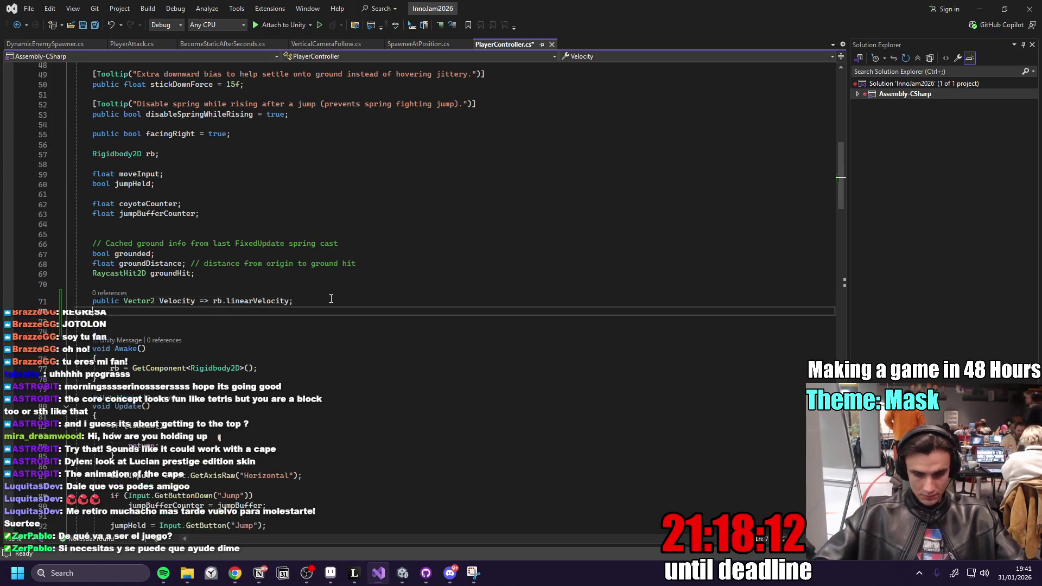
text(public bool IsGrounded => grounded;)
key(alt+Tab)
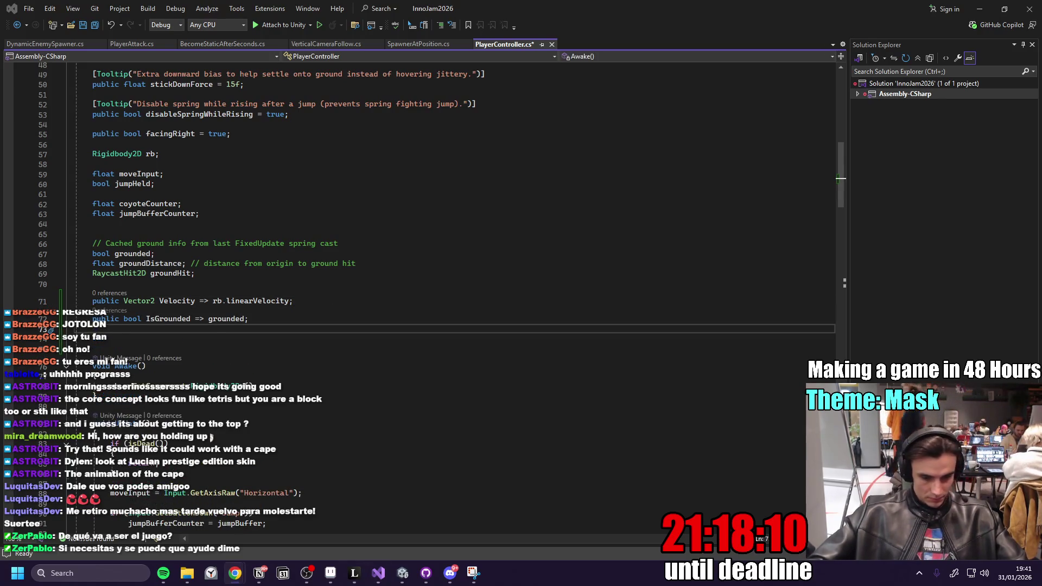
key(alt+Tab)
key(Return)
text(public float MoveInput => moveInput;)
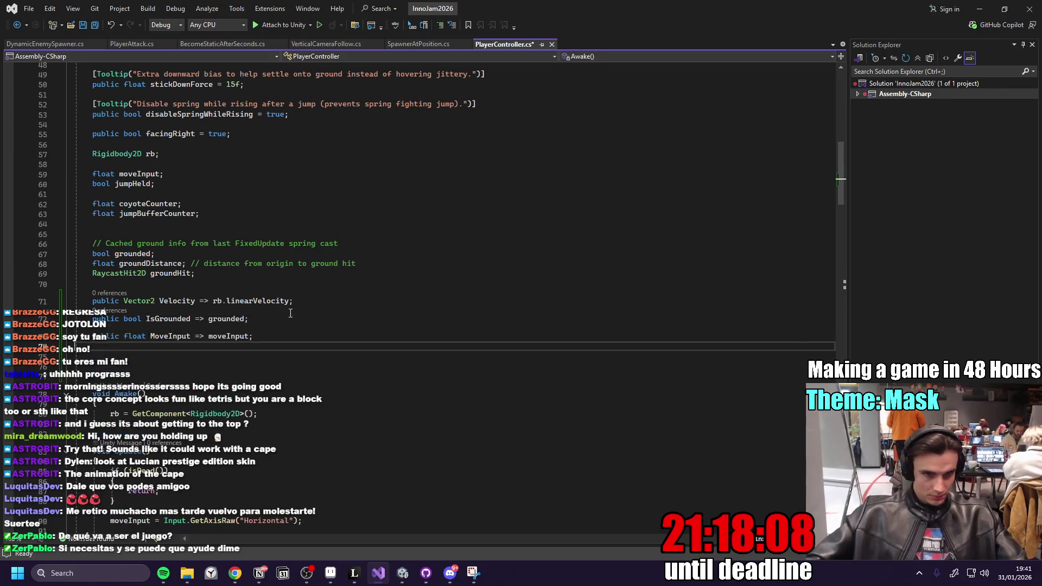
click(293, 320)
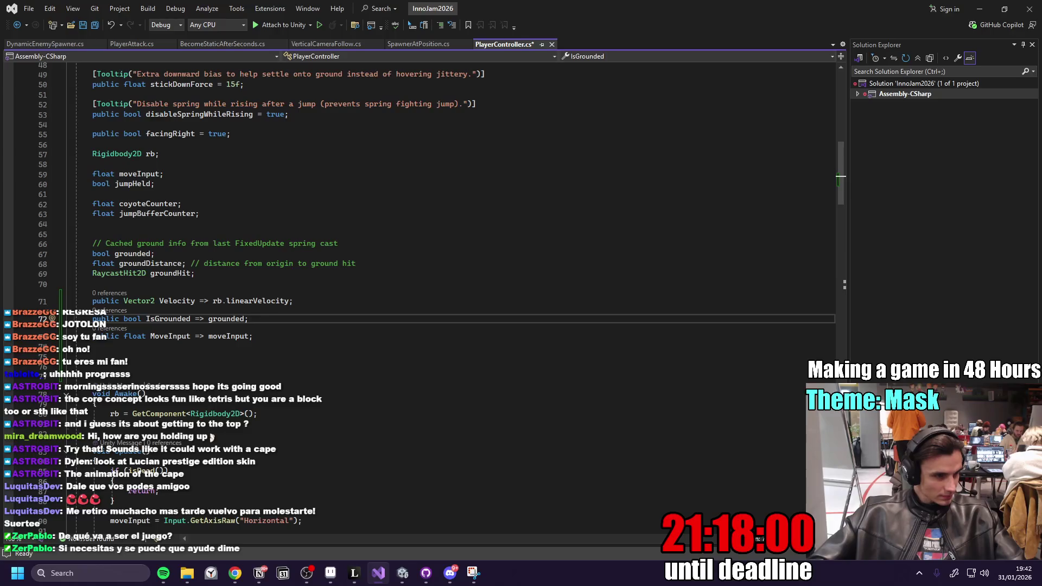
- Return to Unity and select the PlayerVisuals object
key(alt+Tab)
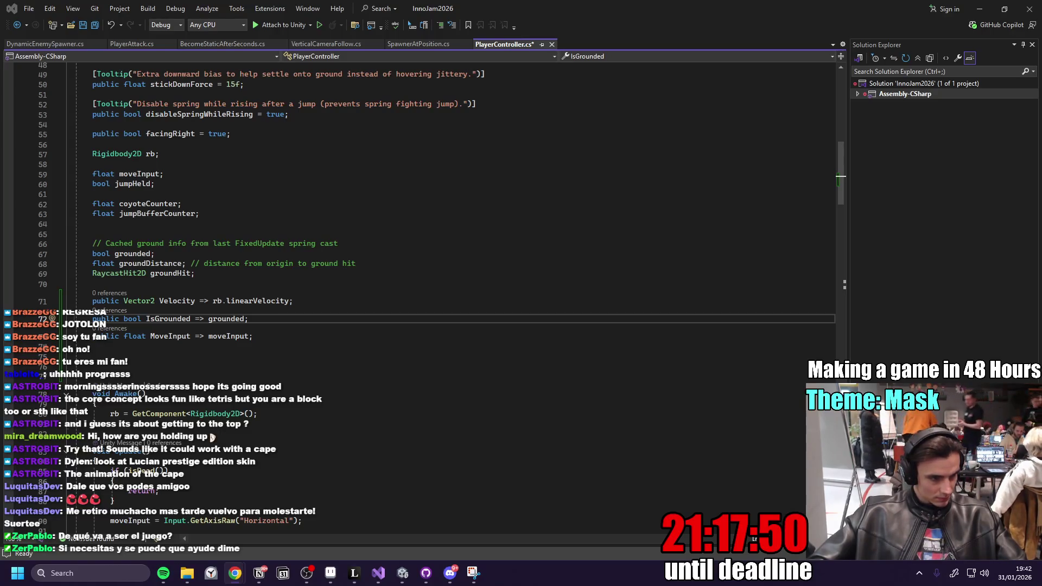
key(alt+Tab)
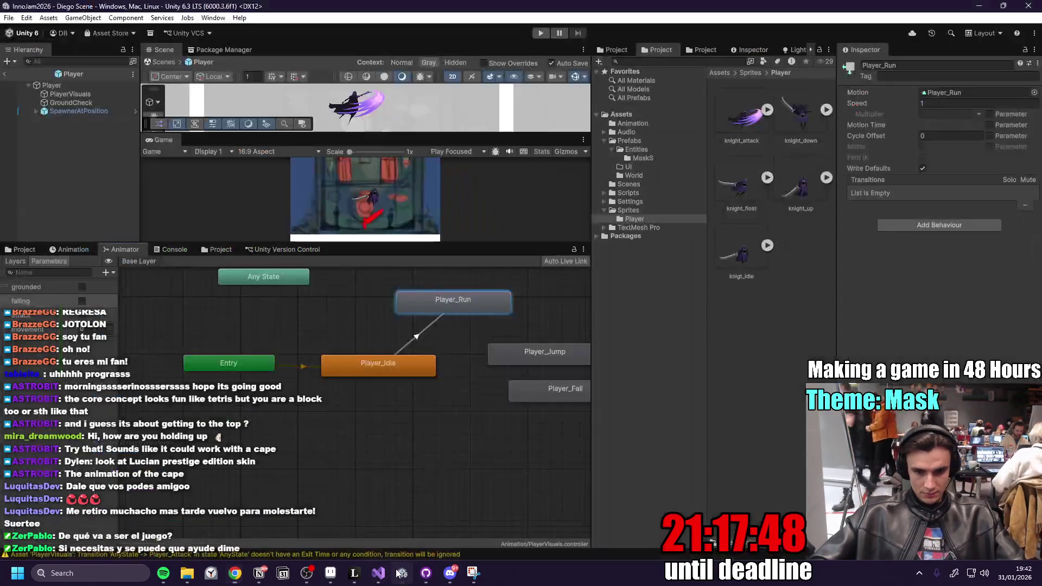
click(71, 94)
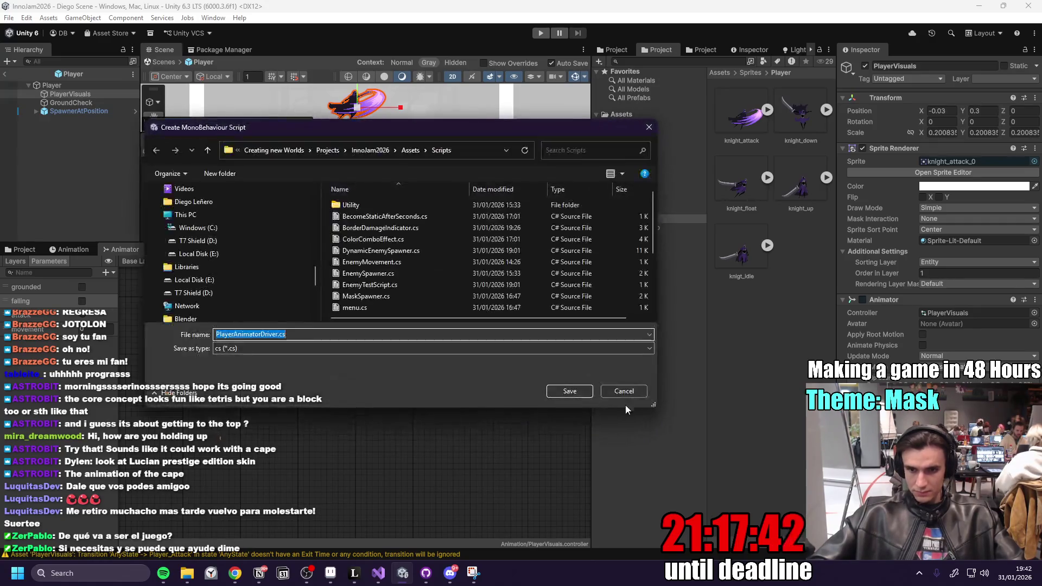
- Save PlayerAnimatorDriver.cs in Assets/Scripts and open it in Visual Studio via Edit Script
click(576, 389)
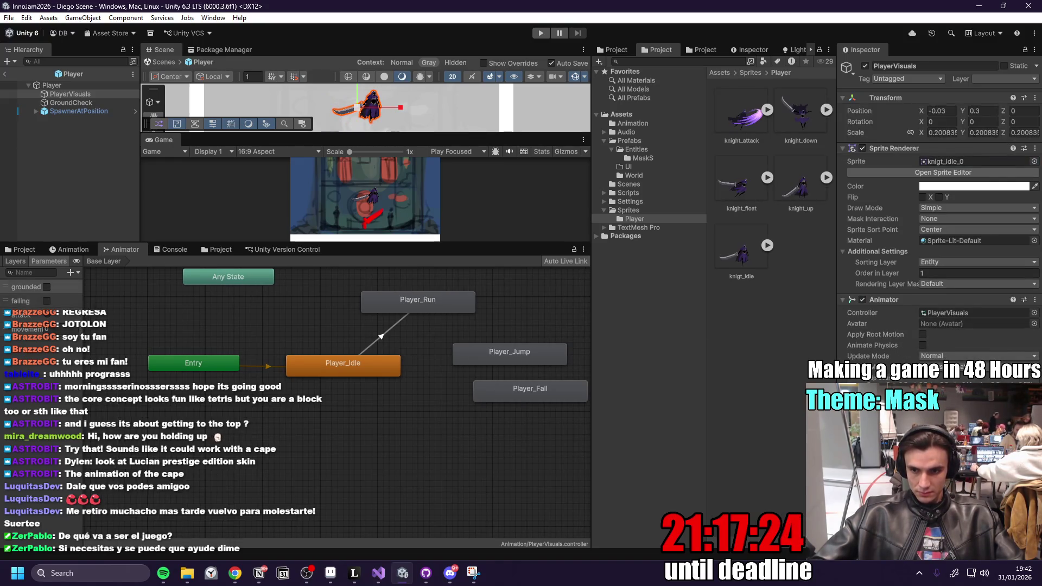
right_click(923, 269)
click(945, 375)
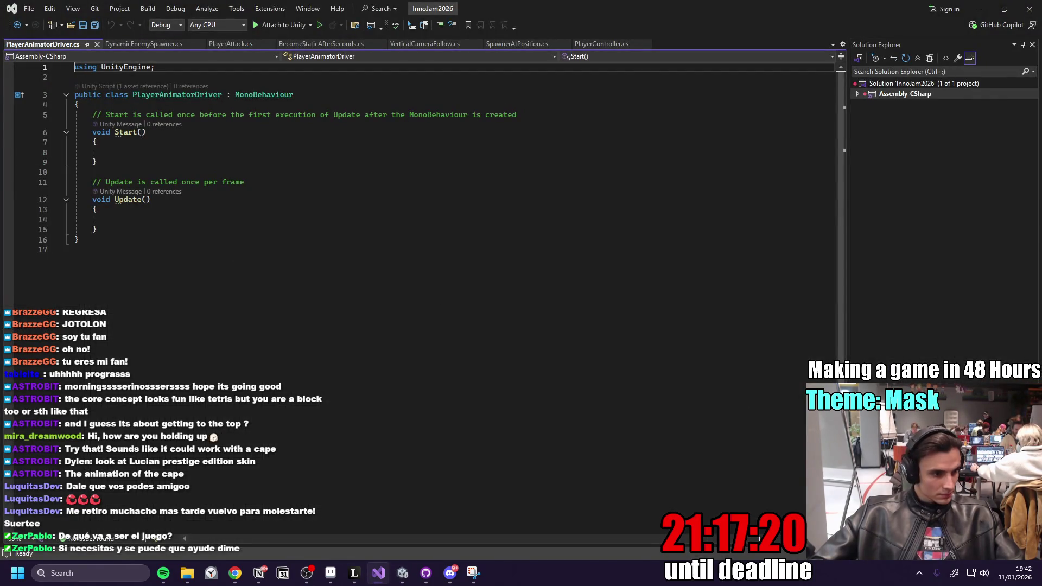
click(274, 251)
- Replace the template with the animator driver code, save it, and minimize Visual Studio
key(ctrl+a)
key(ctrl+v)
key(ctrl+s)
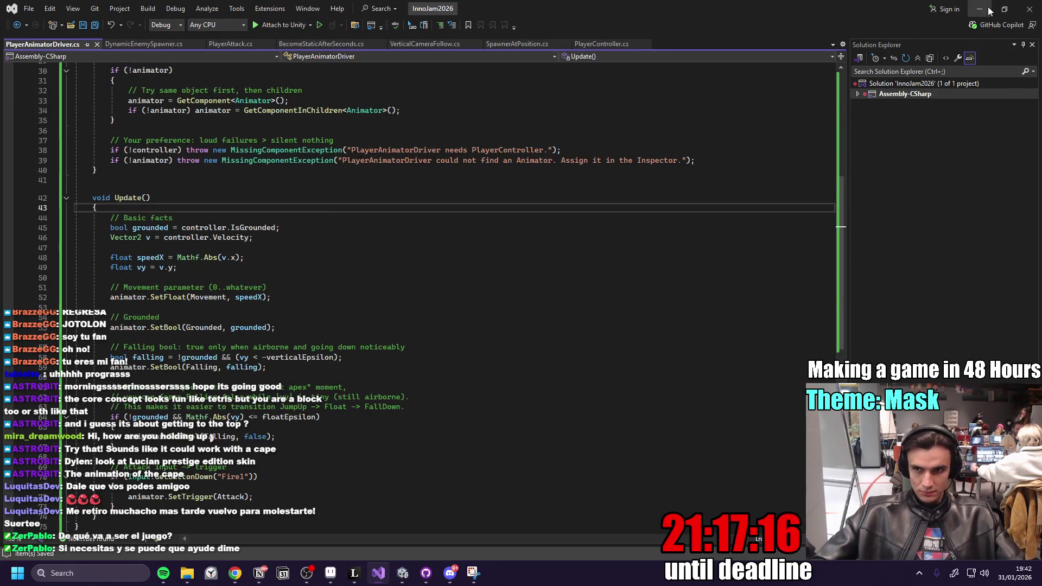
click(980, 11)
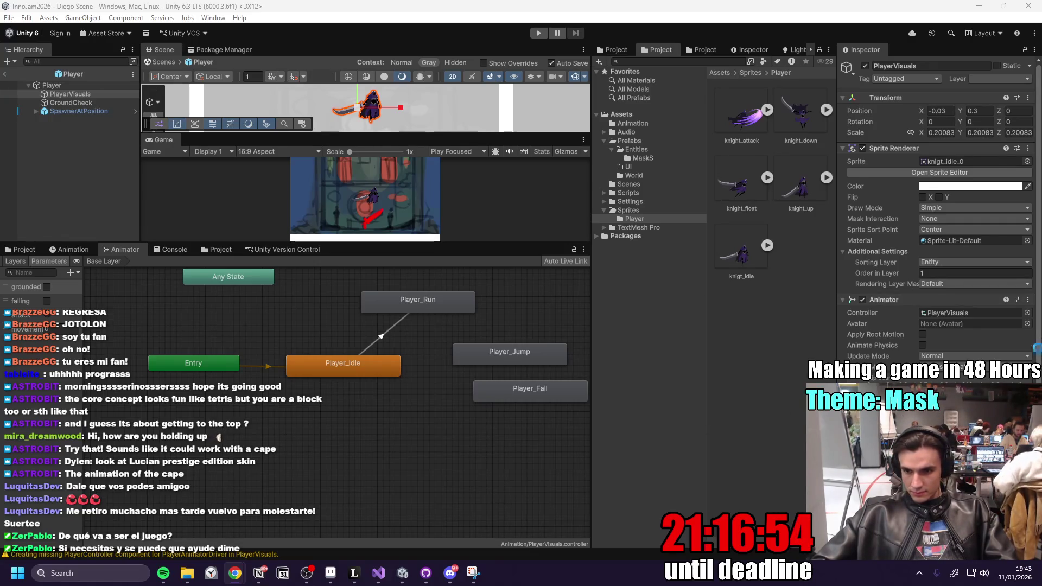
- Enlarge the Scene and Game views, start Play mode, and check the console for runtime errors
click(215, 437)
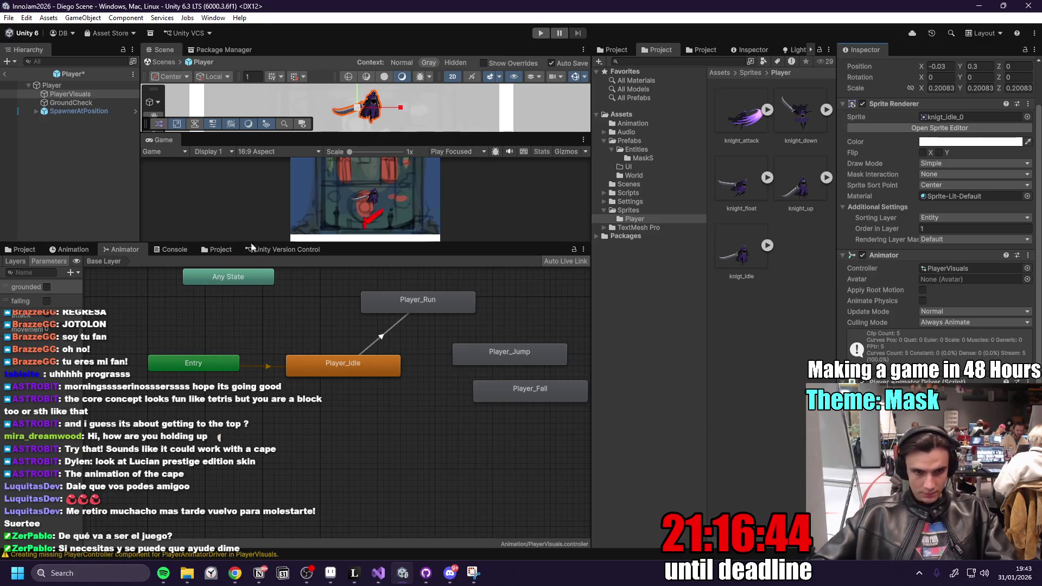
mouse_move(390, 244)
mouse_down()
mouse_move(399, 365)
mouse_move(401, 338)
mouse_up()
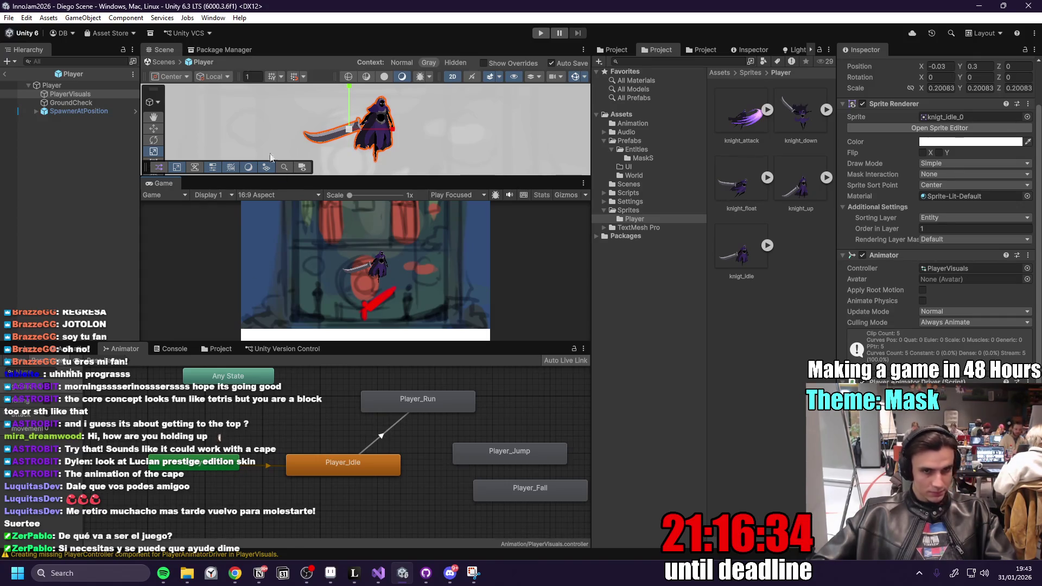
click(539, 34)
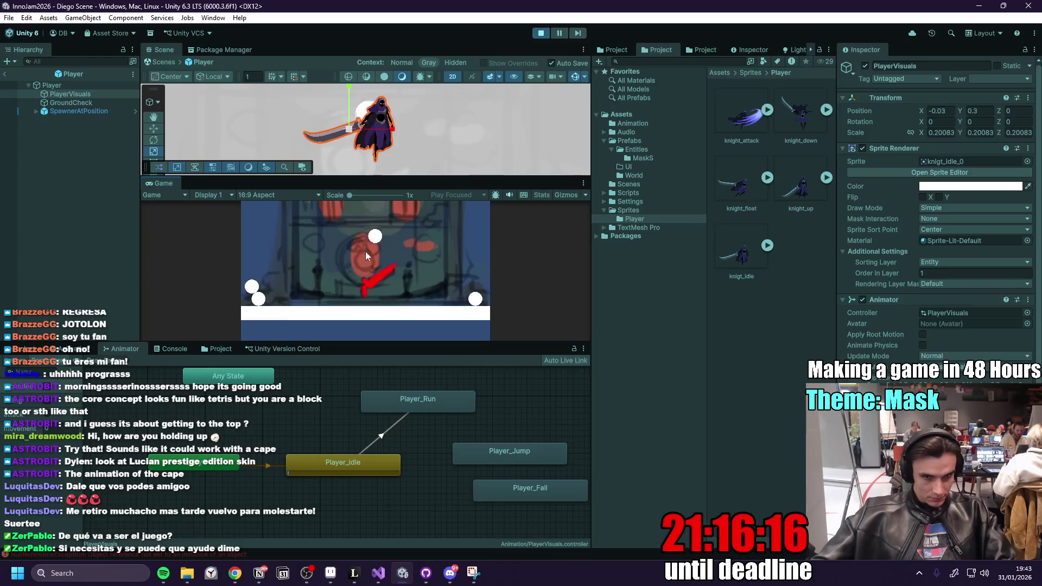
click(174, 348)
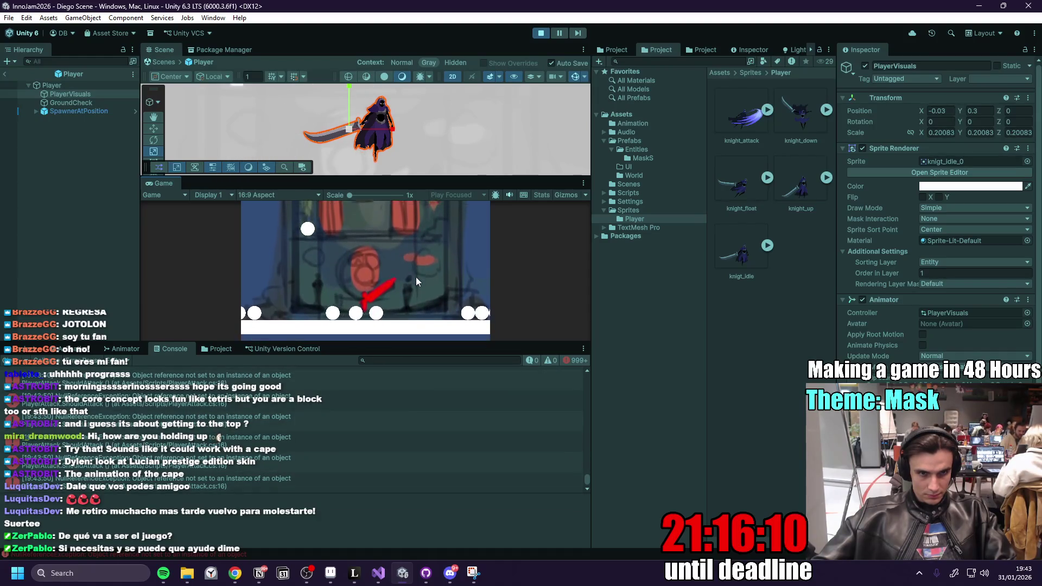
- Stop the play test, scroll the error log, and return to Player's Animator state graph
click(540, 33)
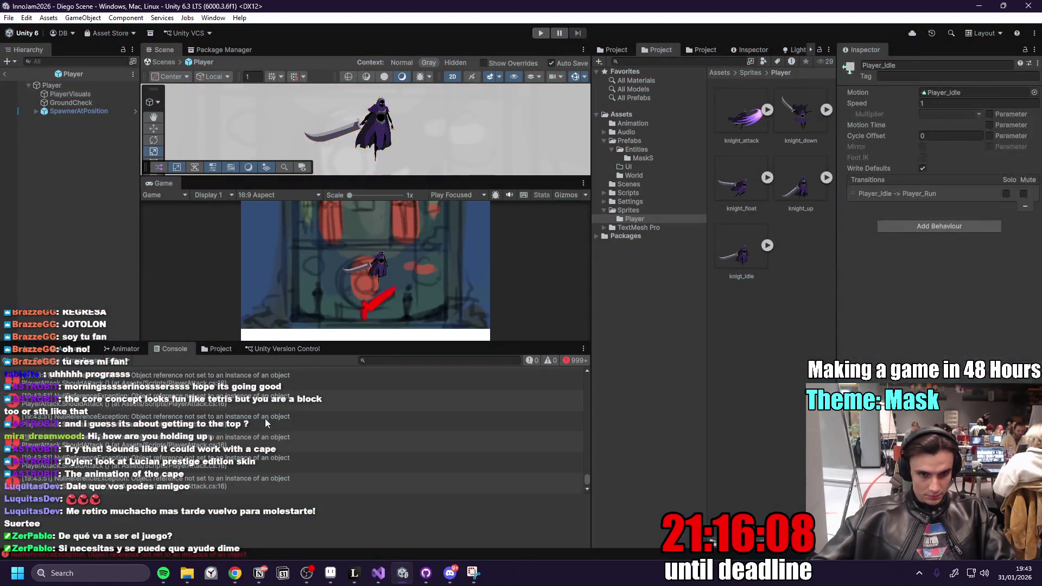
drag(586, 481, 595, 377)
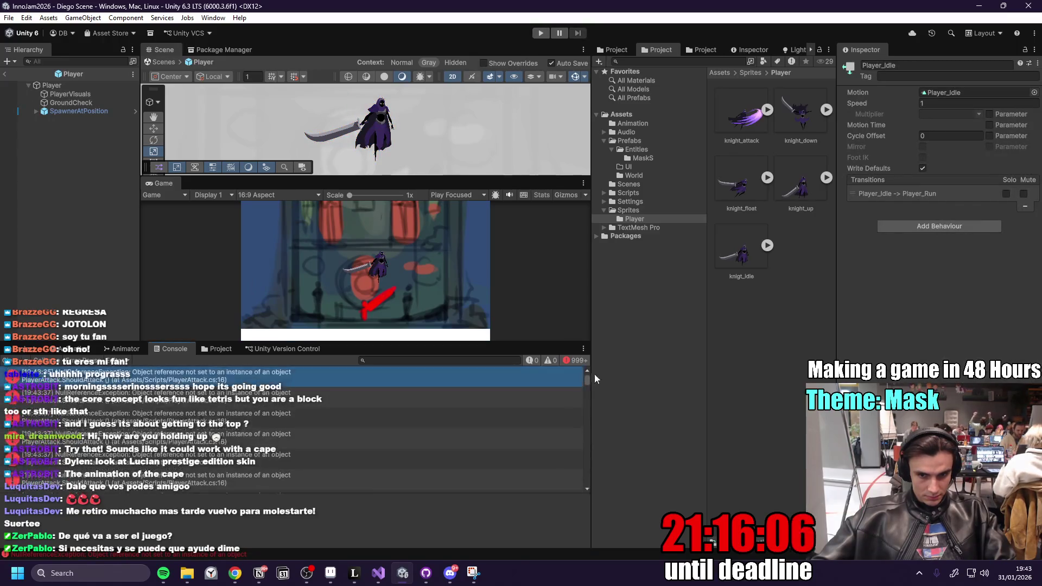
click(82, 86)
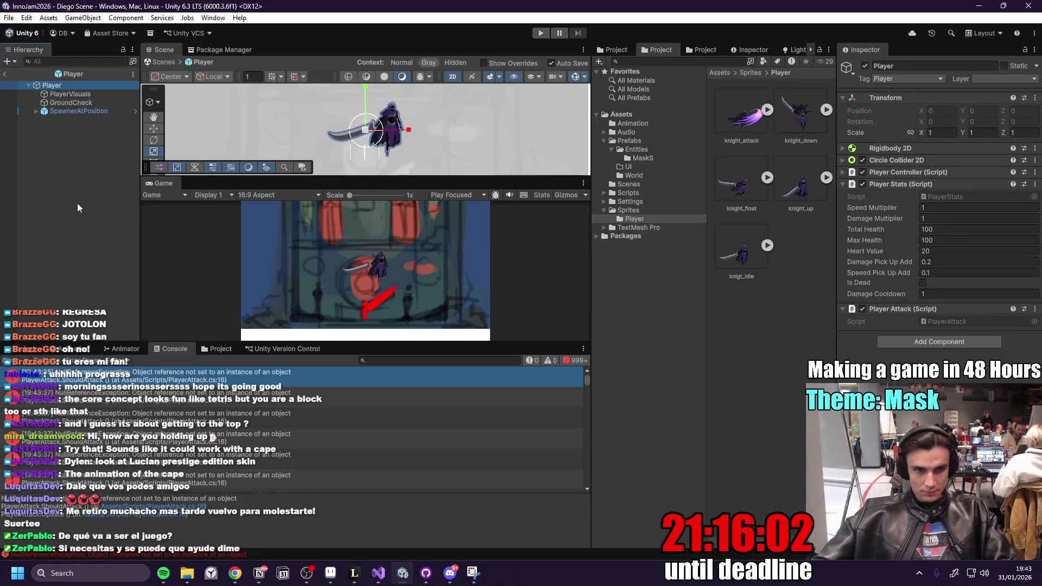
click(121, 349)
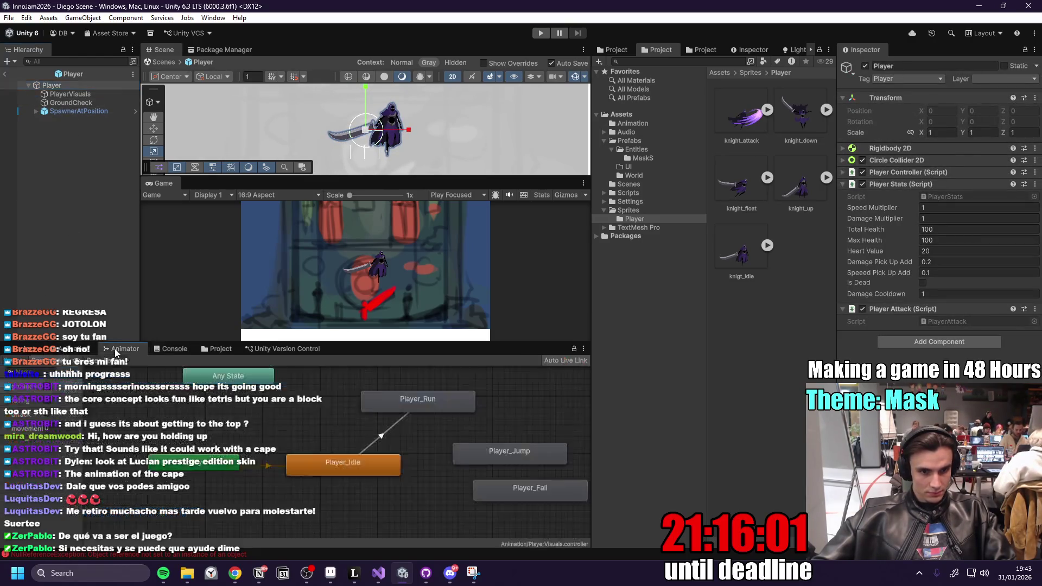
- Open the Player_Idle clip in the Animation window and set its Samples to 1
click(340, 463)
click(81, 353)
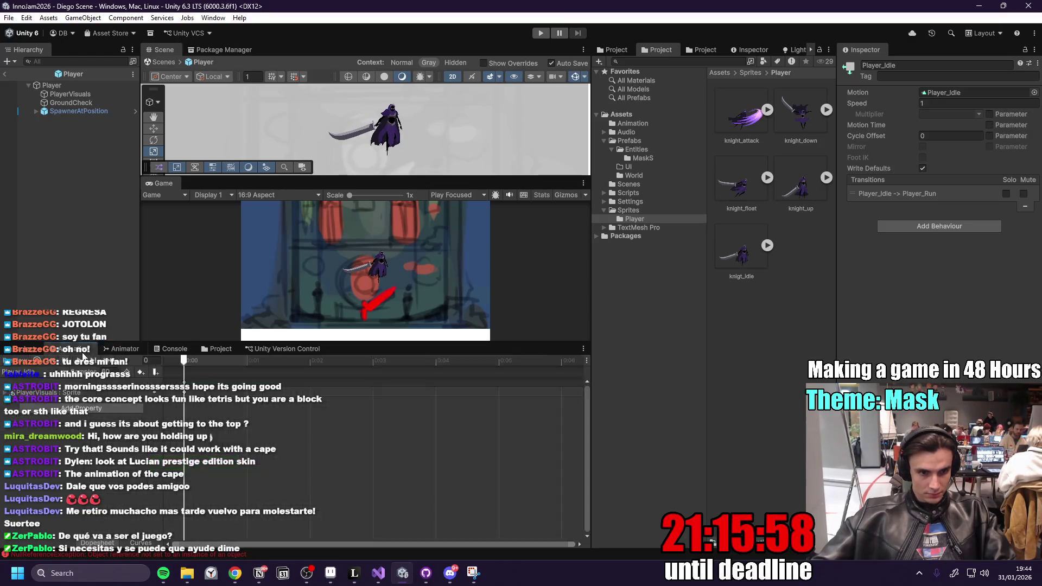
click(54, 374)
click(36, 407)
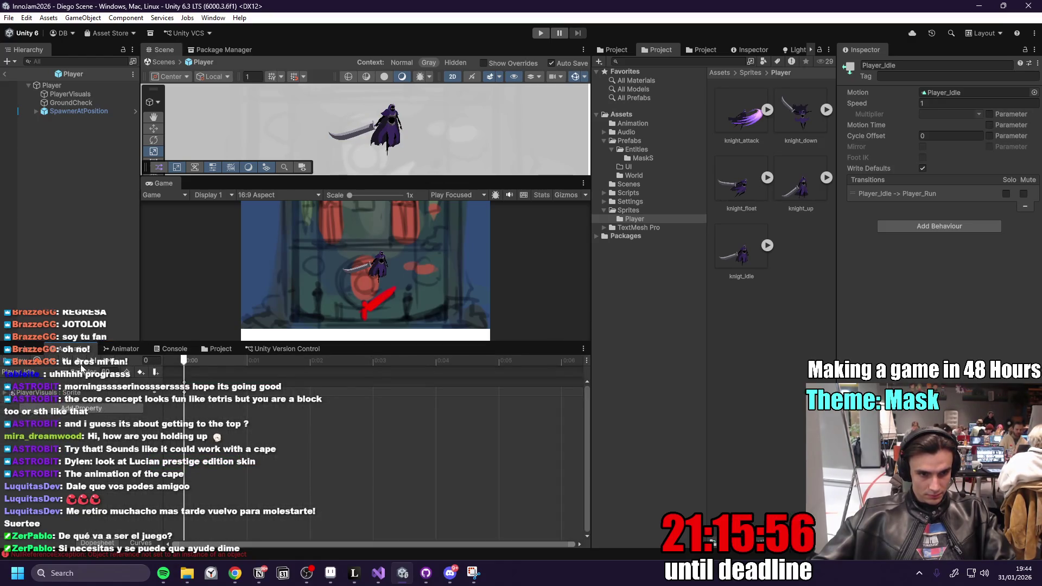
click(80, 362)
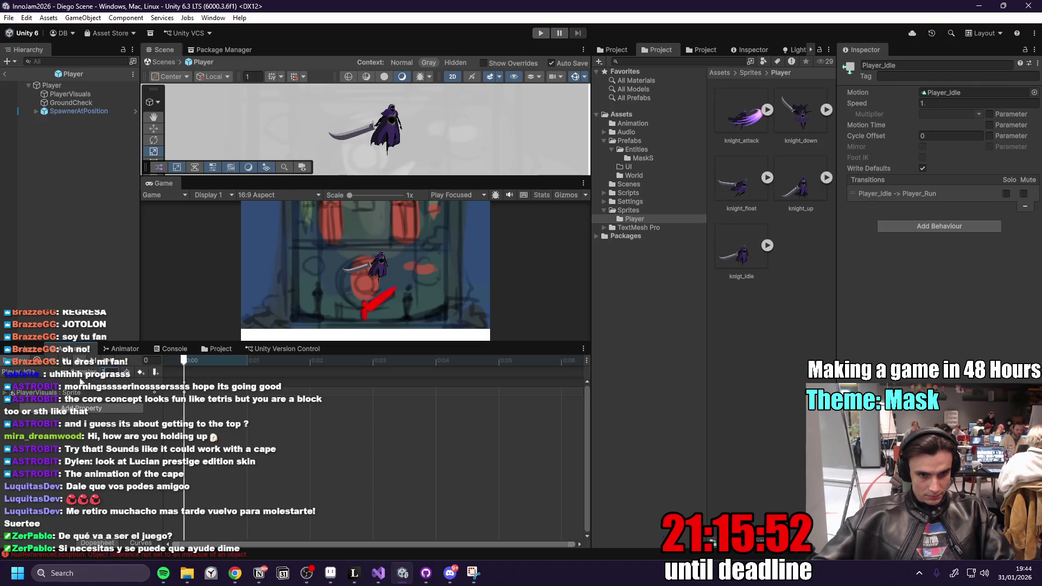
text(1)
key(Return)
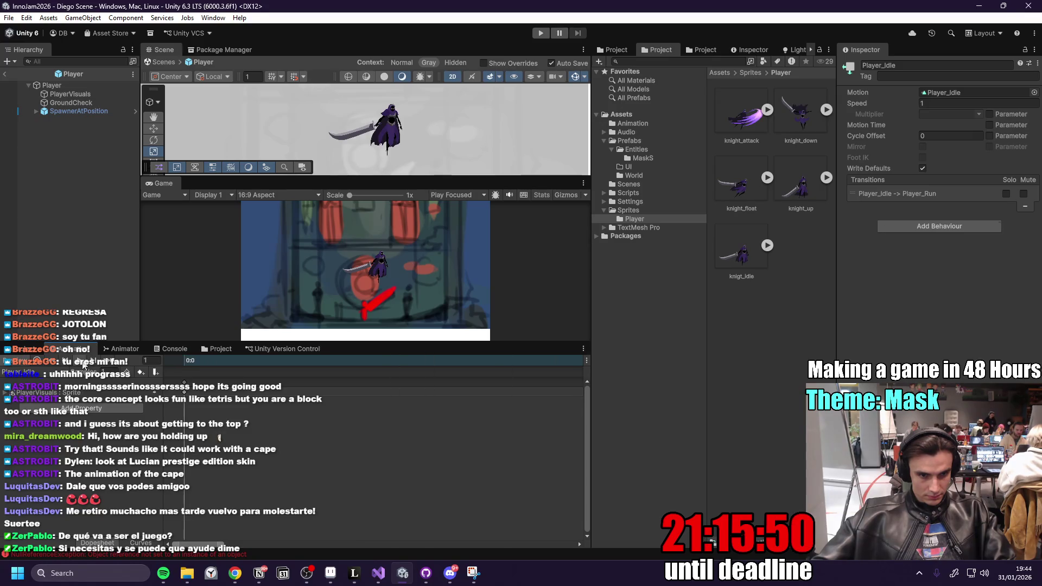
- Browse the Player_Attack, Player_Fall, Player_Jump and Player_Run clips, then select the Idle-to-Run transition
click(52, 372)
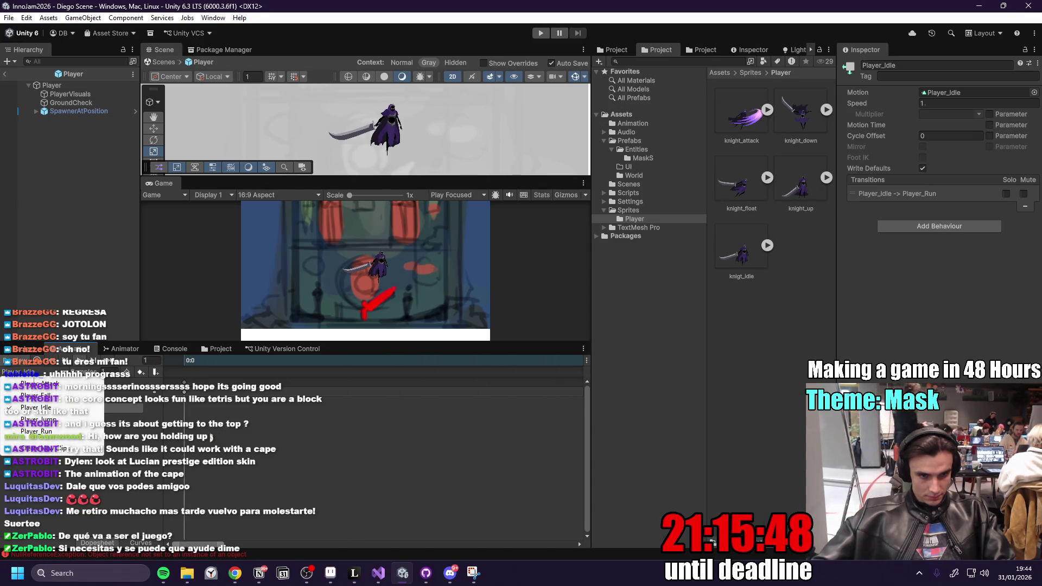
click(59, 385)
click(43, 372)
click(49, 395)
click(46, 373)
click(52, 395)
click(27, 372)
click(38, 420)
click(27, 372)
click(43, 432)
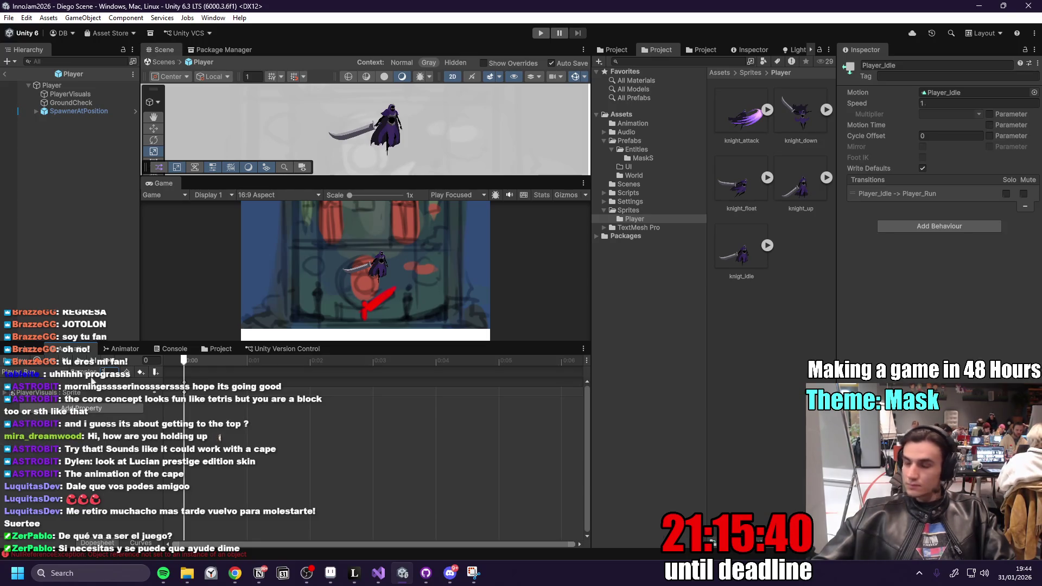
click(51, 374)
click(37, 432)
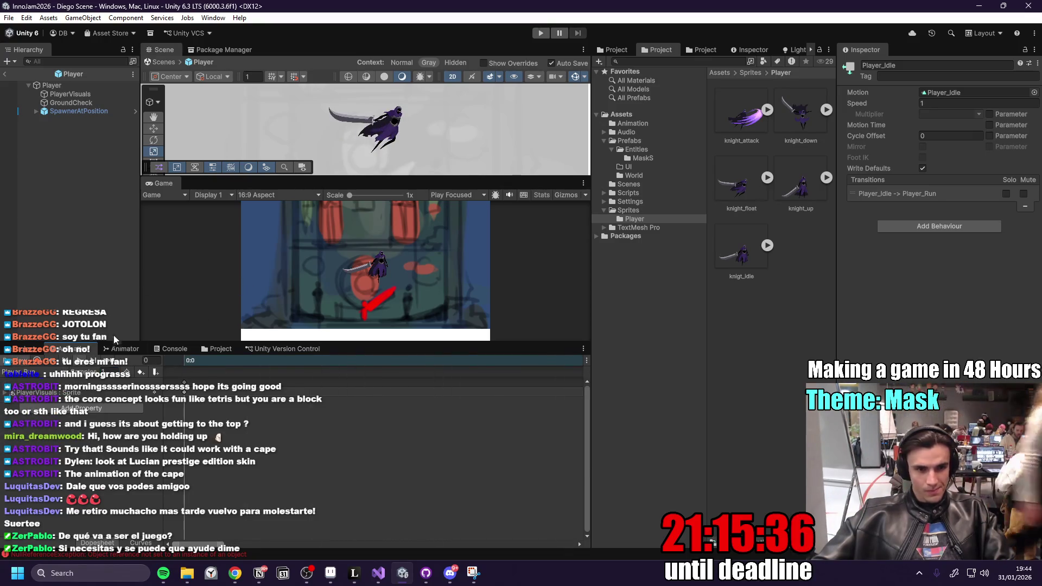
click(131, 348)
click(381, 437)
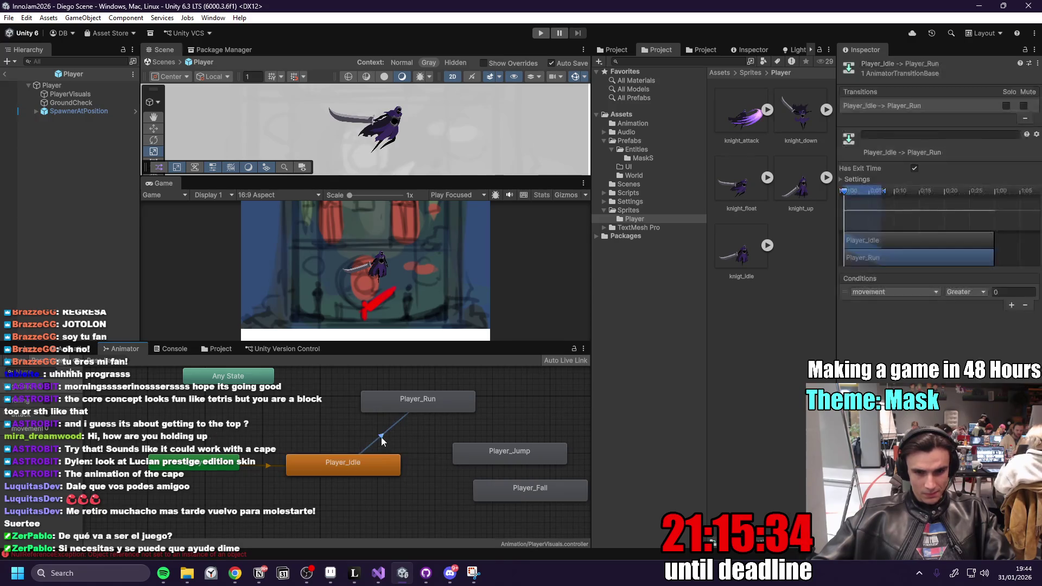
- Turn off Has Exit Time on the Player_Idle to Player_Run transition
mouse_move(362, 463)
mouse_down()
mouse_move(333, 457)
mouse_move(349, 458)
mouse_up()
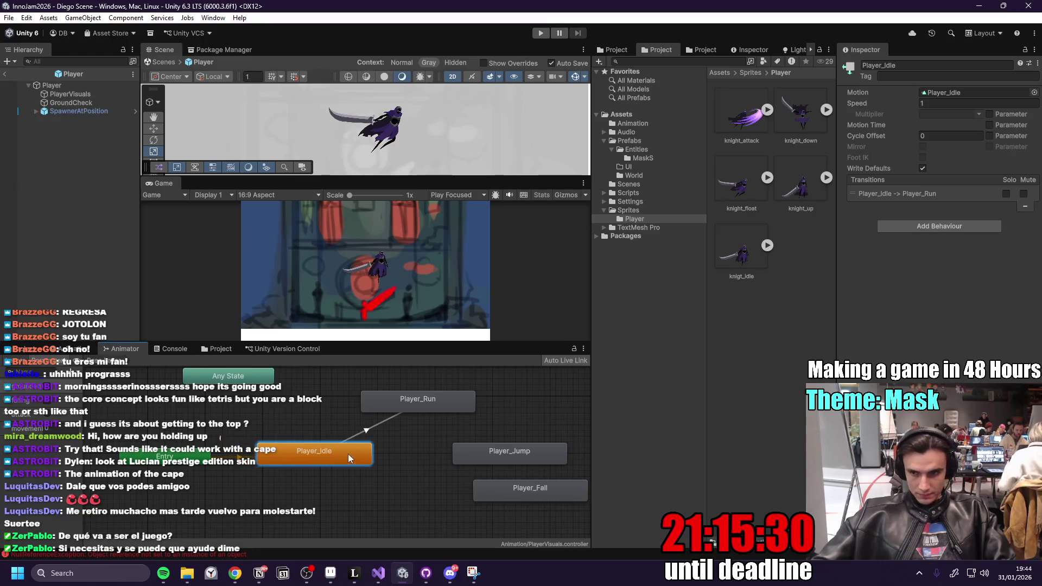
click(254, 460)
click(367, 430)
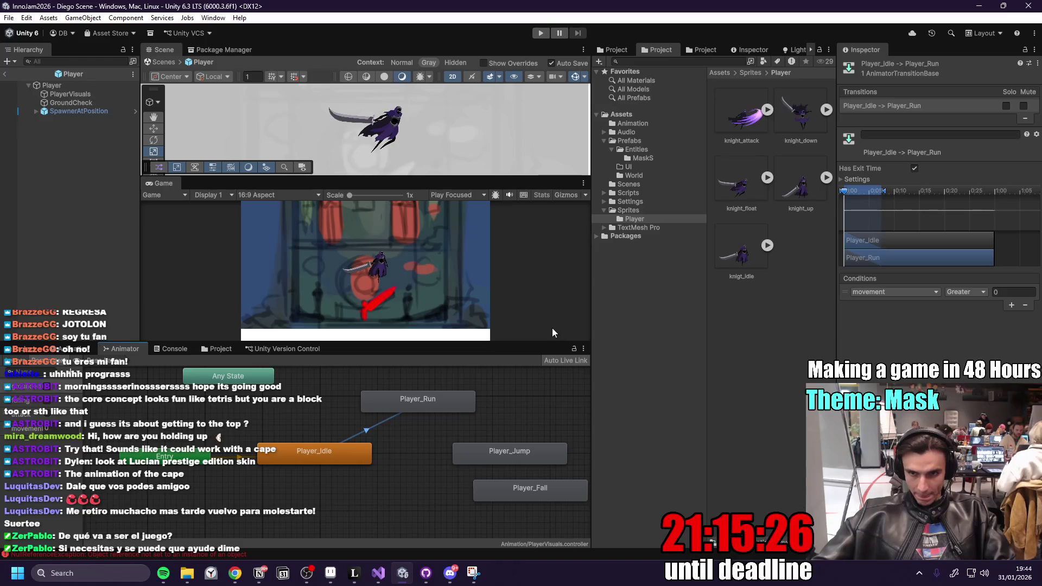
click(915, 169)
click(418, 402)
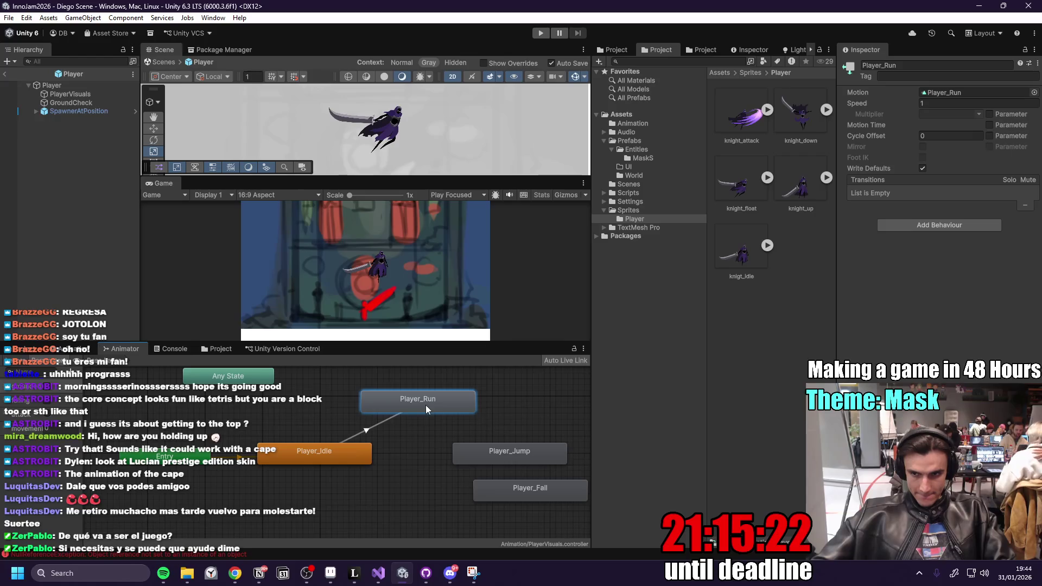
click(336, 463)
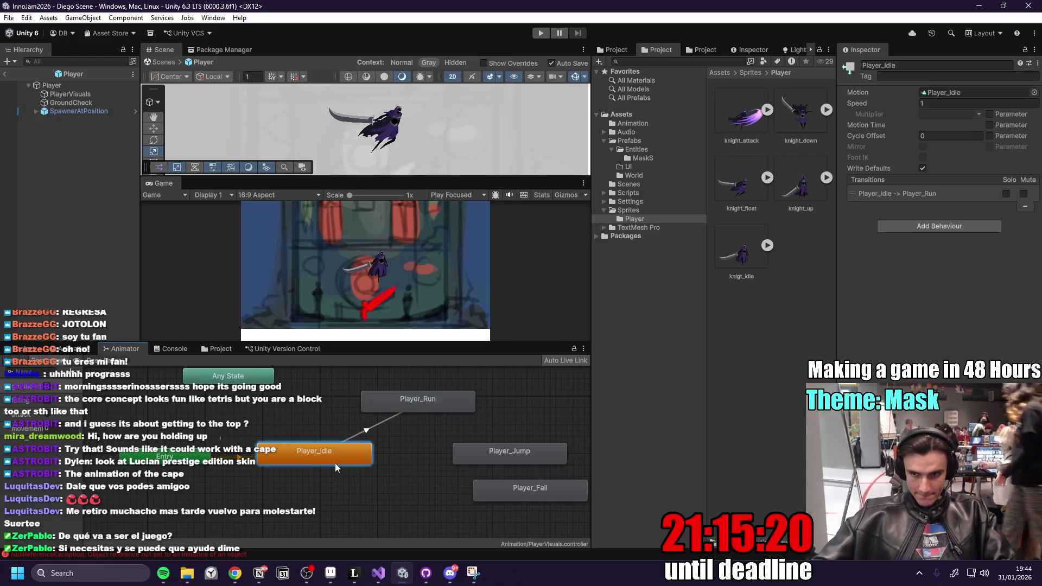
click(365, 431)
click(846, 180)
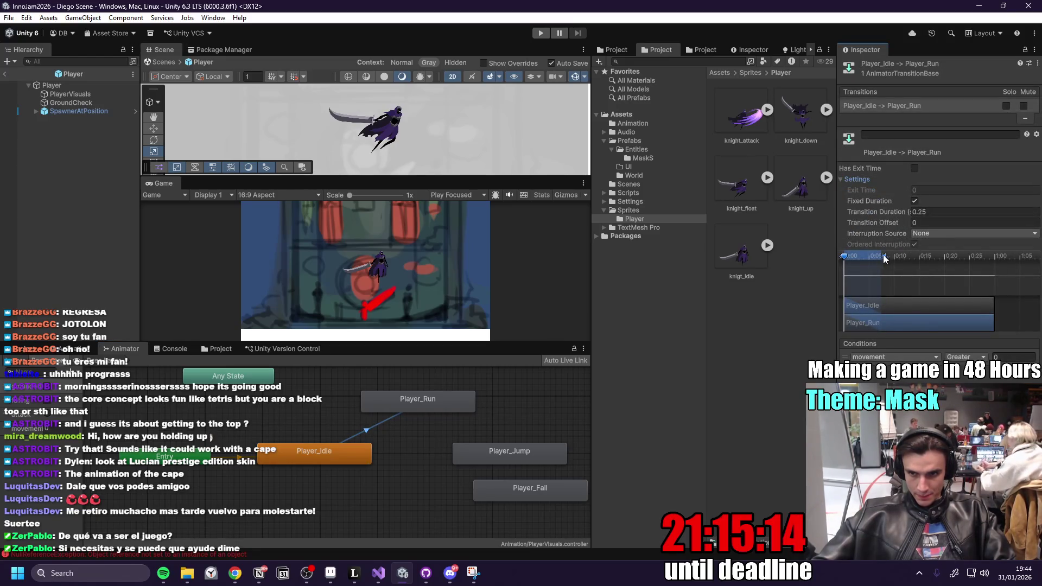
click(856, 180)
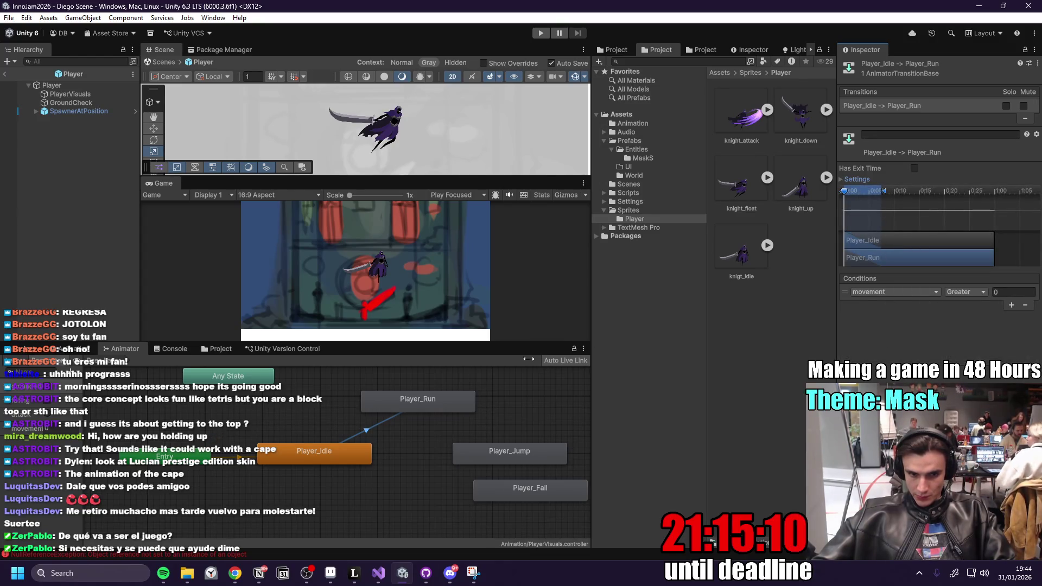
click(432, 407)
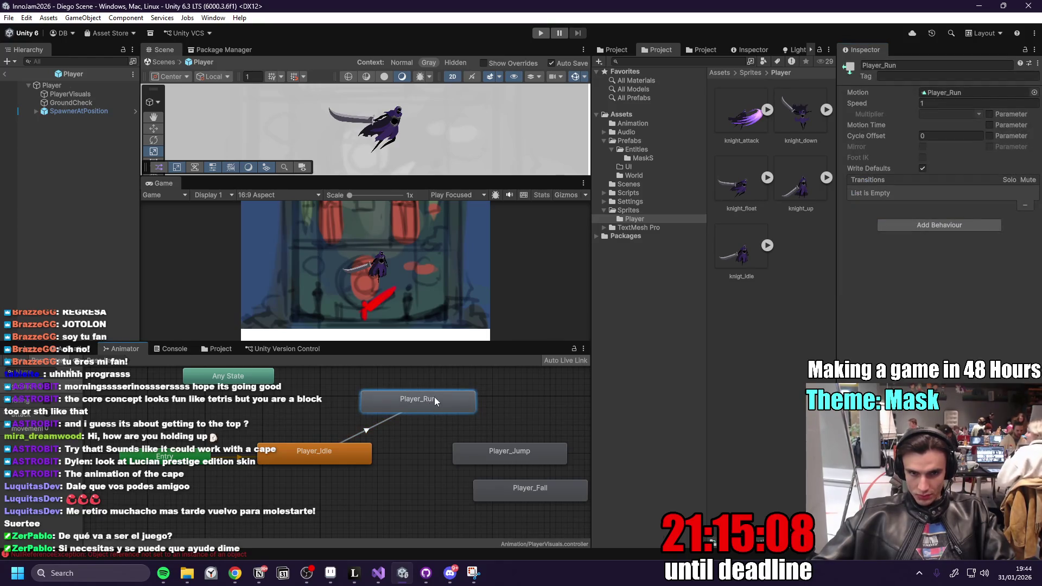
- Run a brief play test of the new transition, then stop it
click(546, 31)
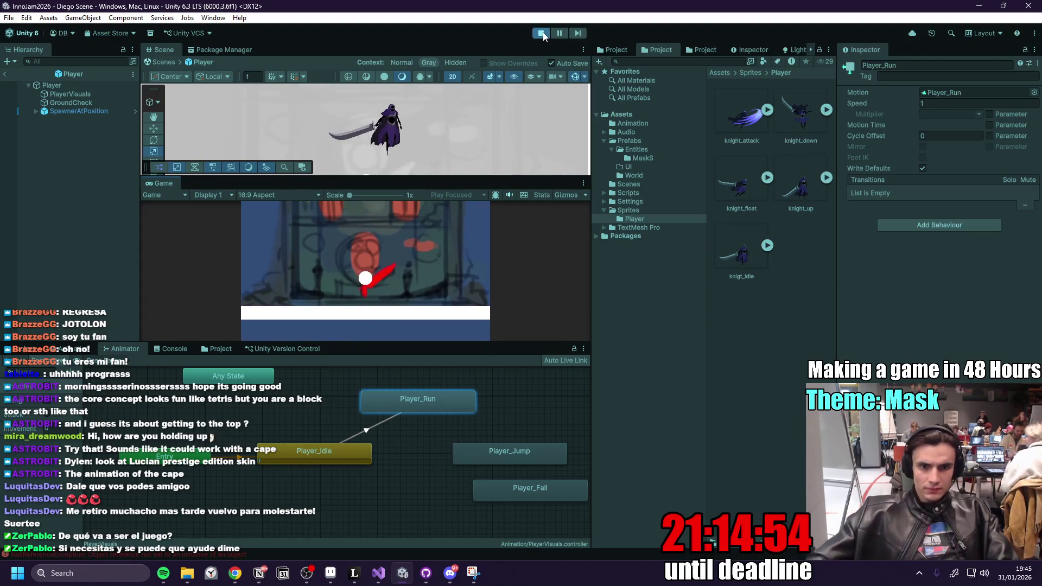
click(541, 34)
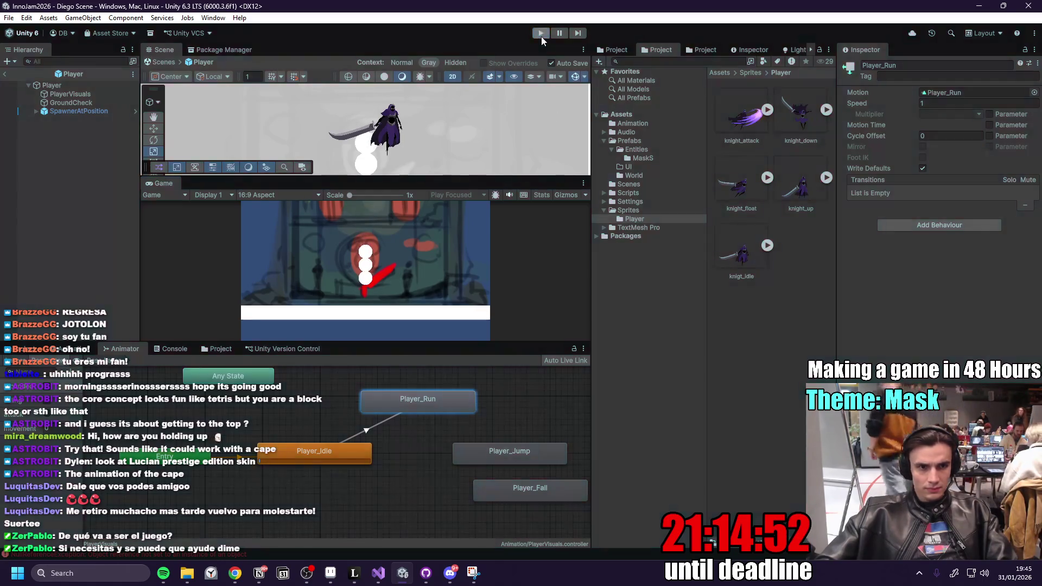
click(89, 93)
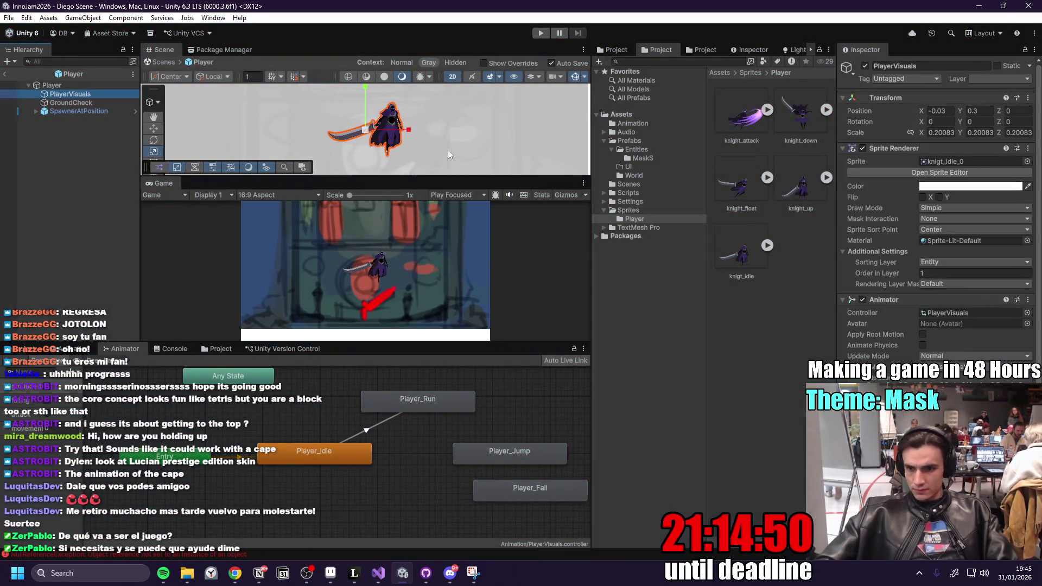
- Collapse PlayerVisuals' Sprite Renderer and Animator panels and check Player's circle collider settings
click(846, 148)
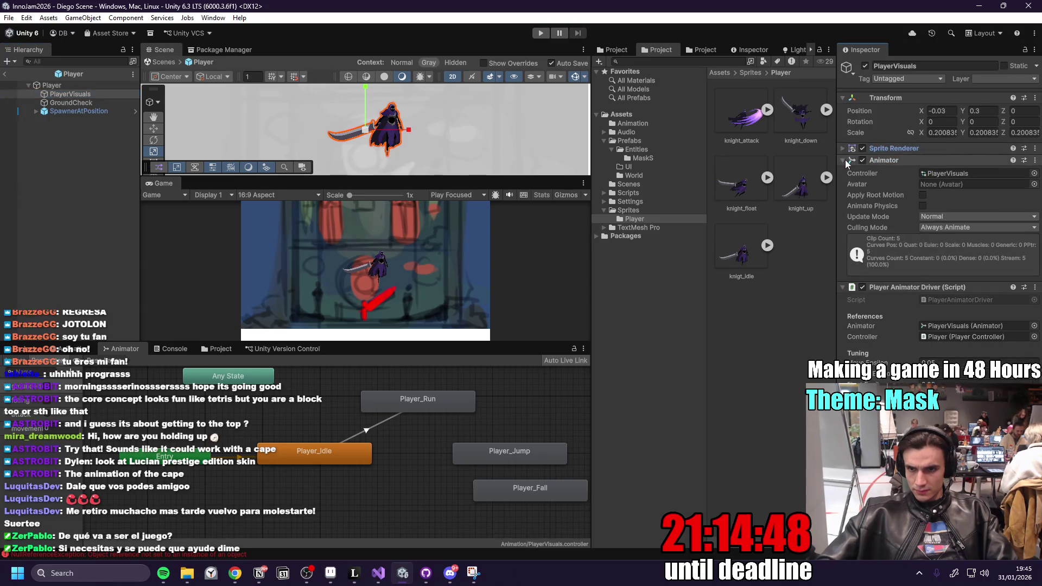
click(845, 159)
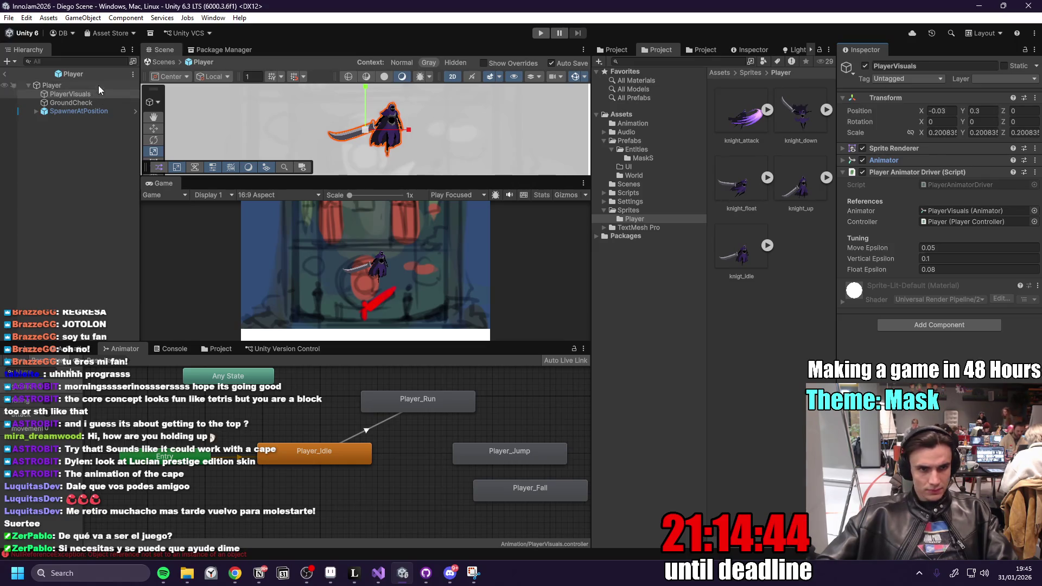
click(81, 85)
click(842, 157)
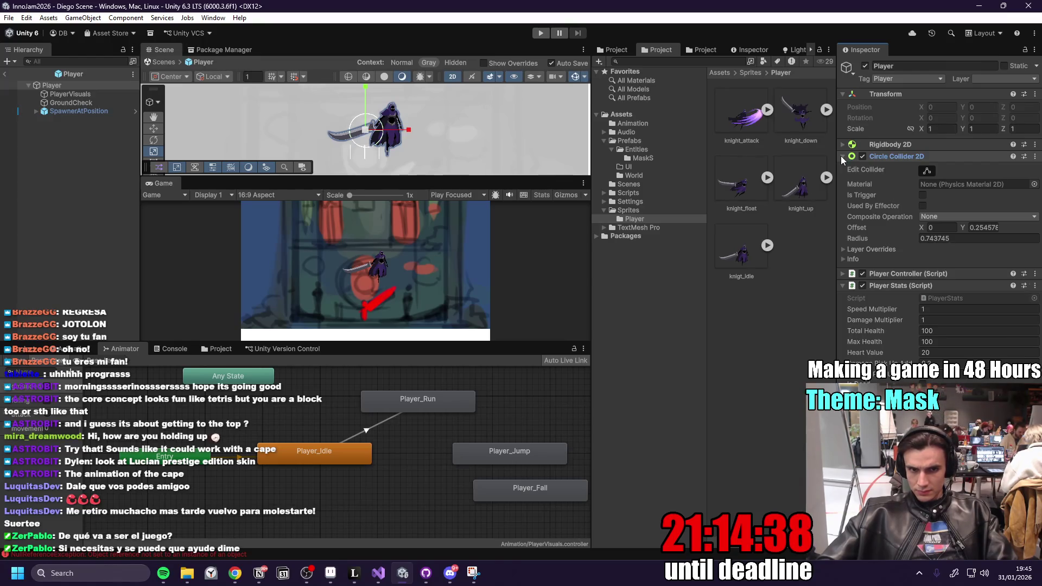
click(88, 96)
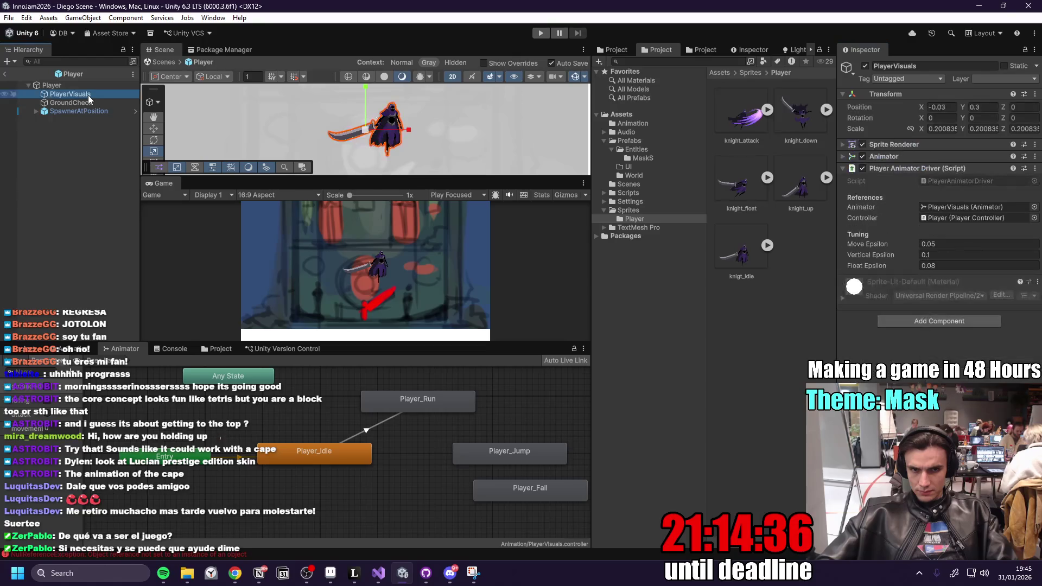
click(89, 105)
click(92, 97)
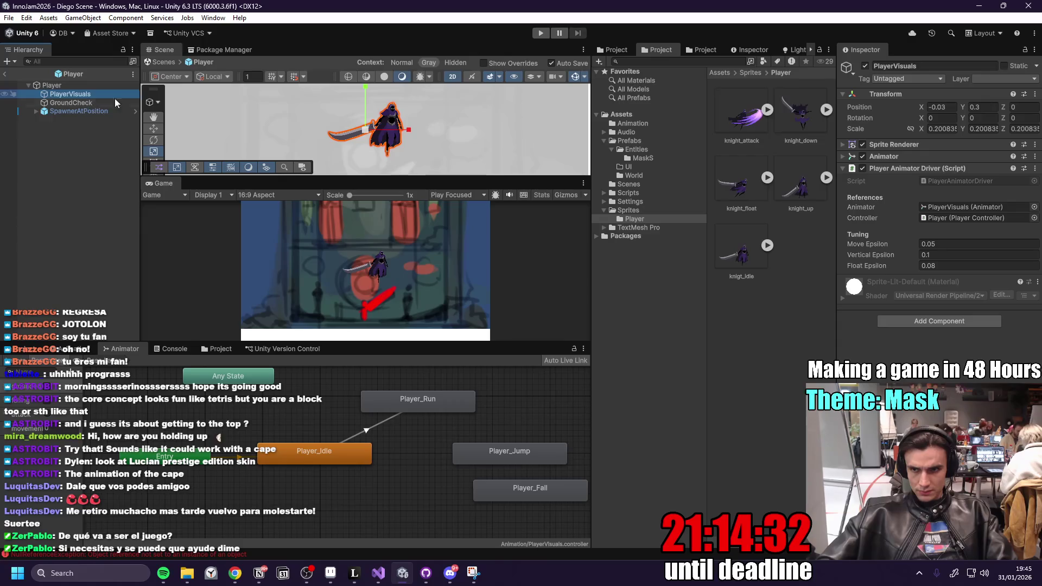
- Set PlayerVisuals Position X and Y to 0, then start and pause a play test
click(964, 107)
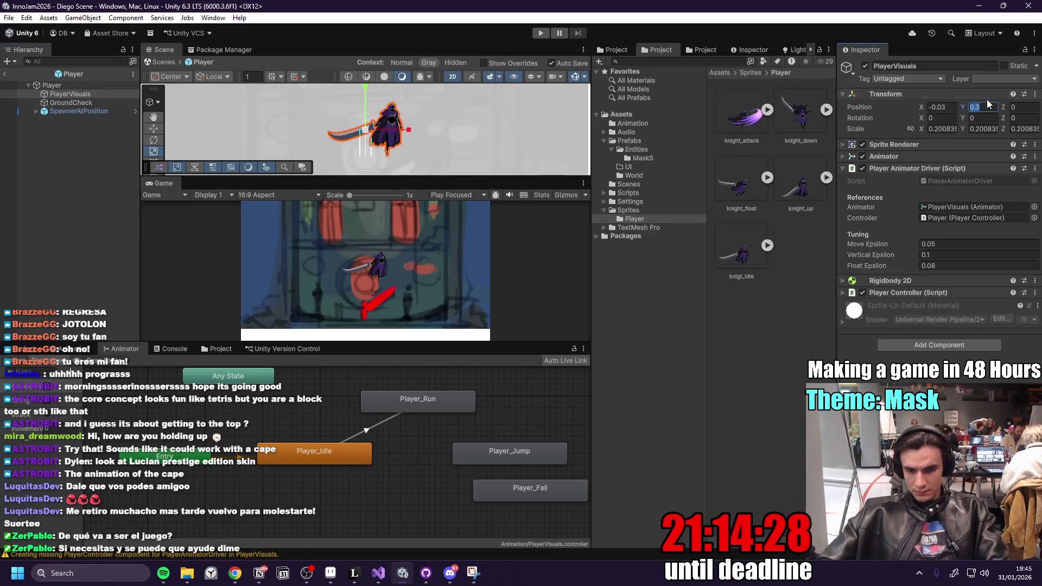
text(0)
click(945, 108)
text(0)
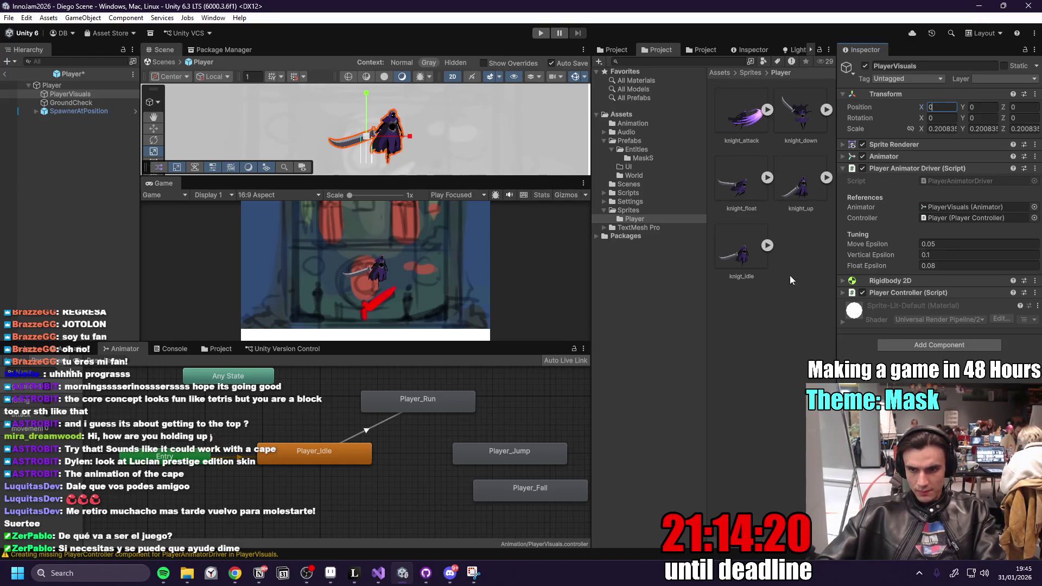
click(846, 282)
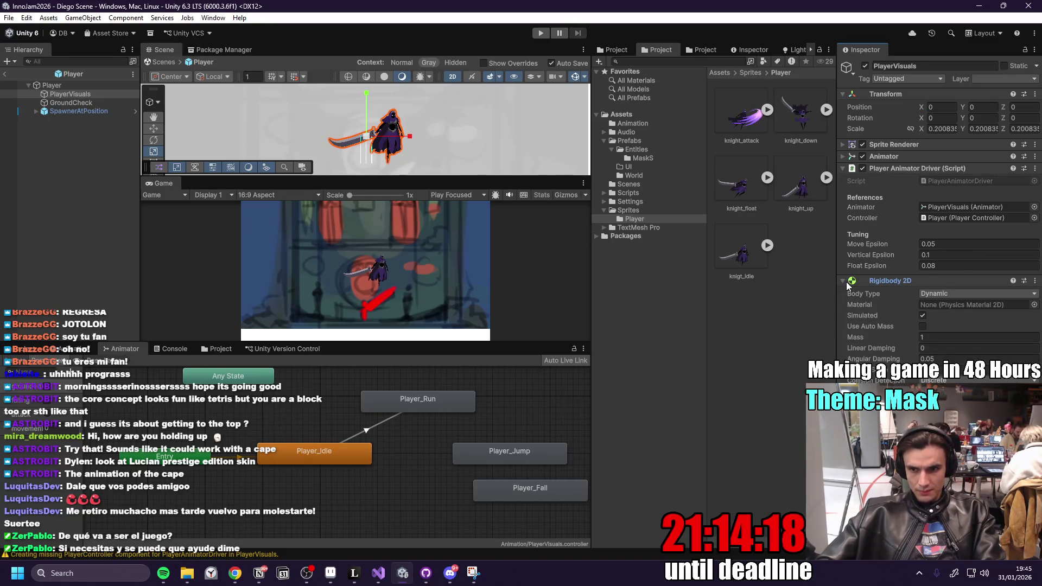
click(542, 33)
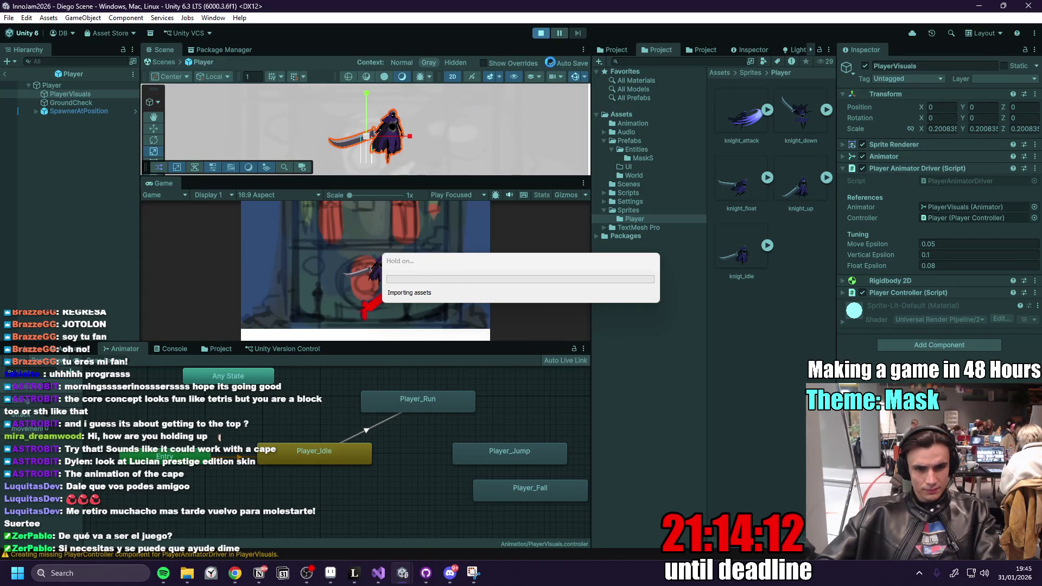
click(559, 34)
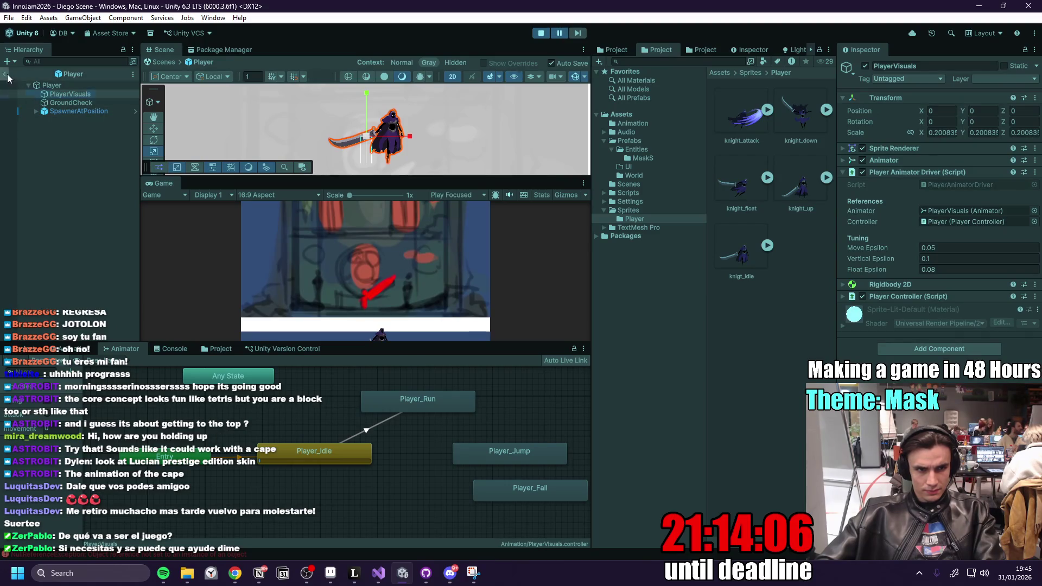
- Compare the Floor and Player layer settings in the scene, then stop Play mode
click(4, 74)
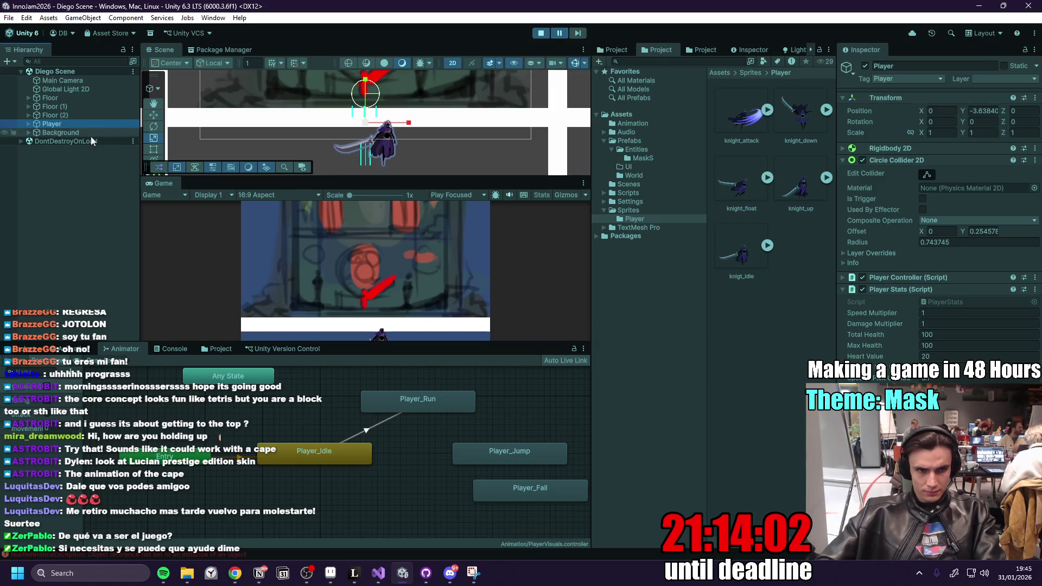
click(72, 96)
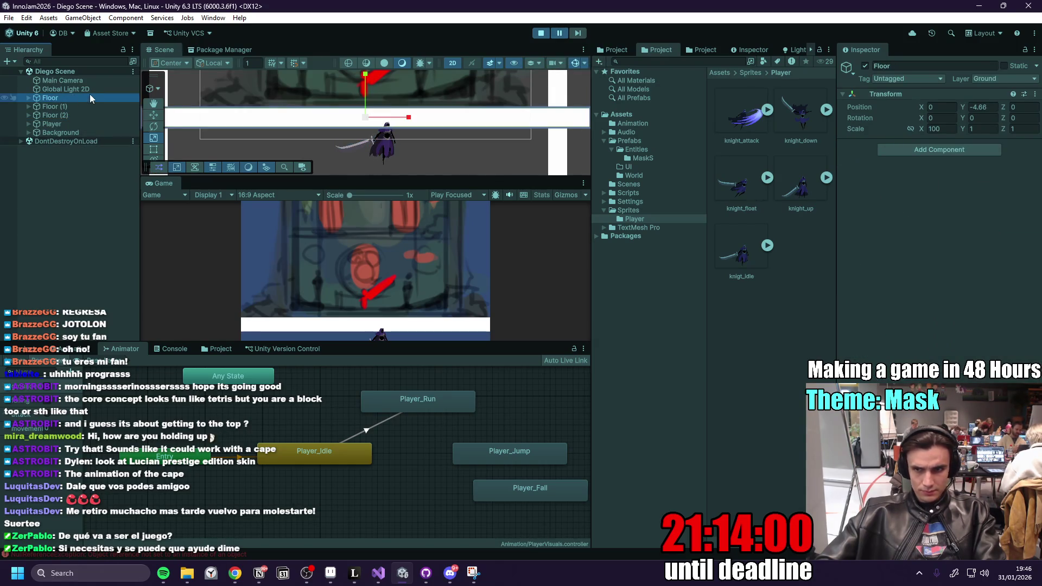
click(62, 124)
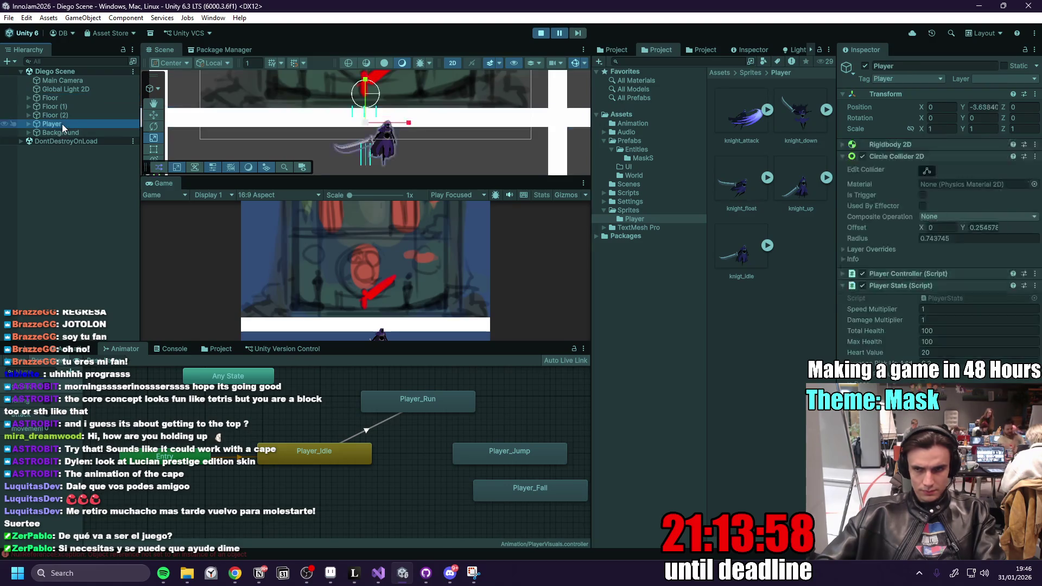
click(984, 79)
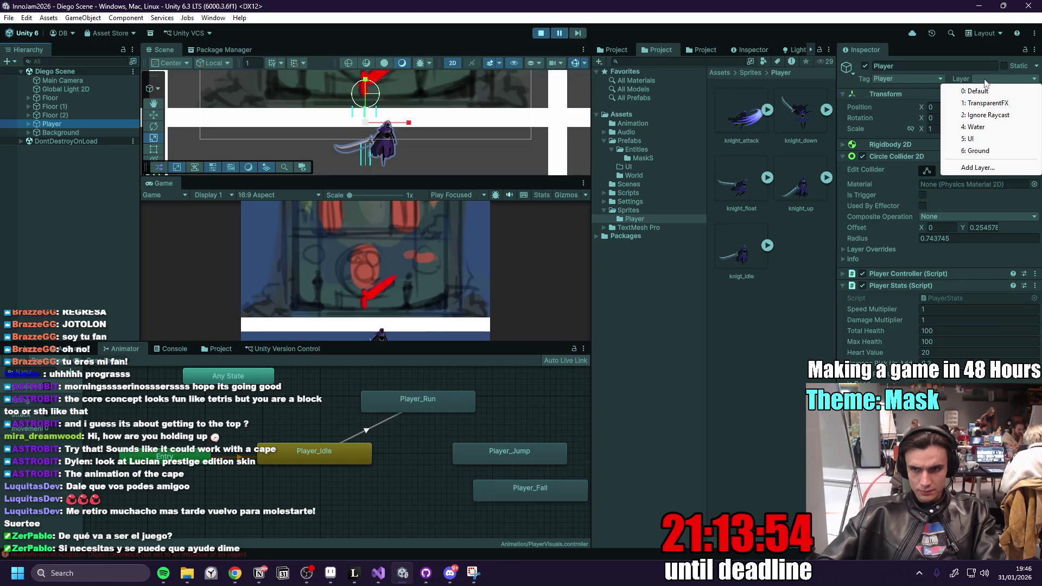
click(545, 35)
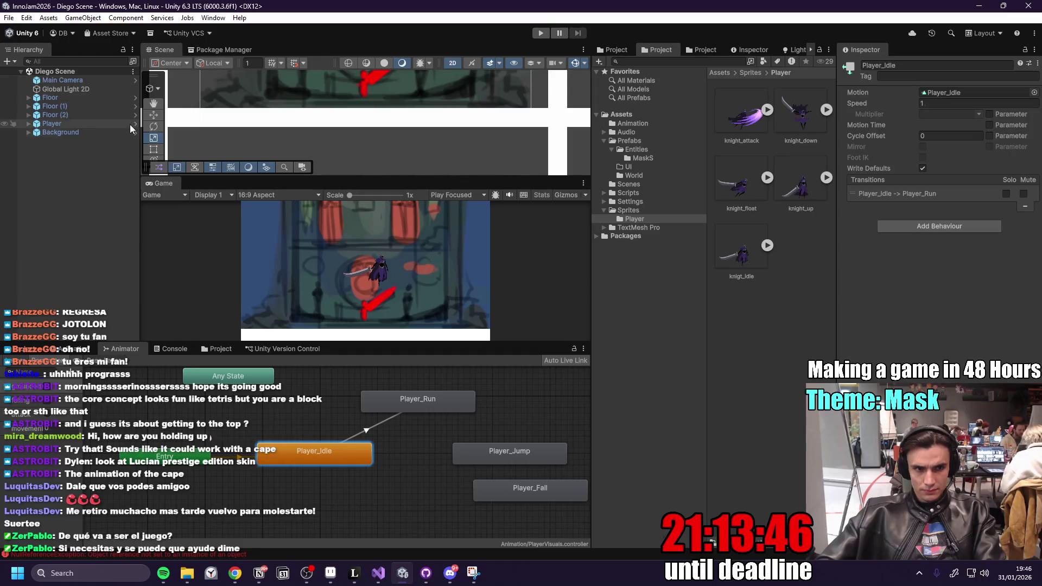
- Set the Player prefab and its children to the Default layer and start a play test
click(136, 128)
click(989, 78)
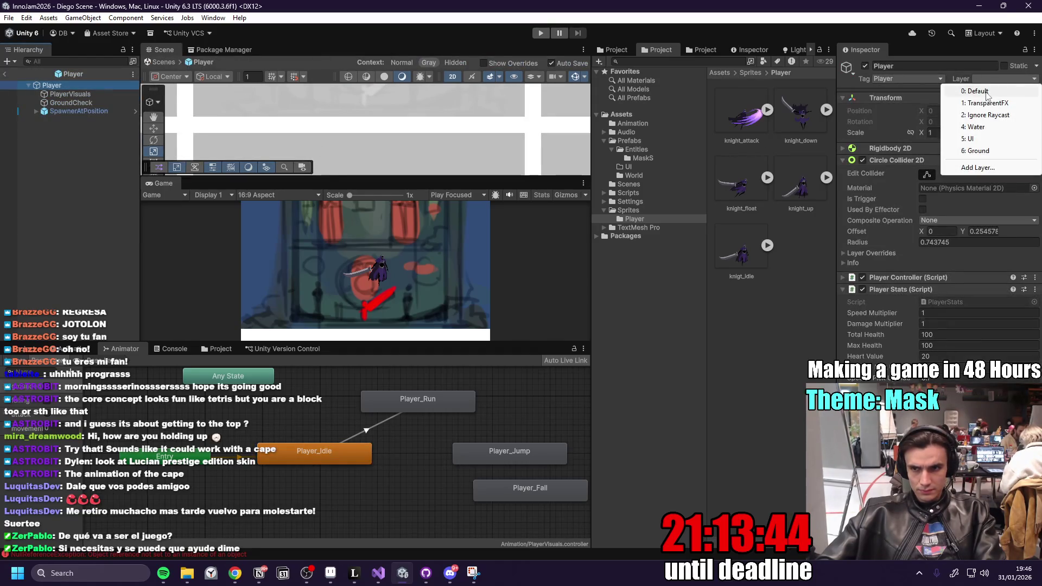
click(986, 92)
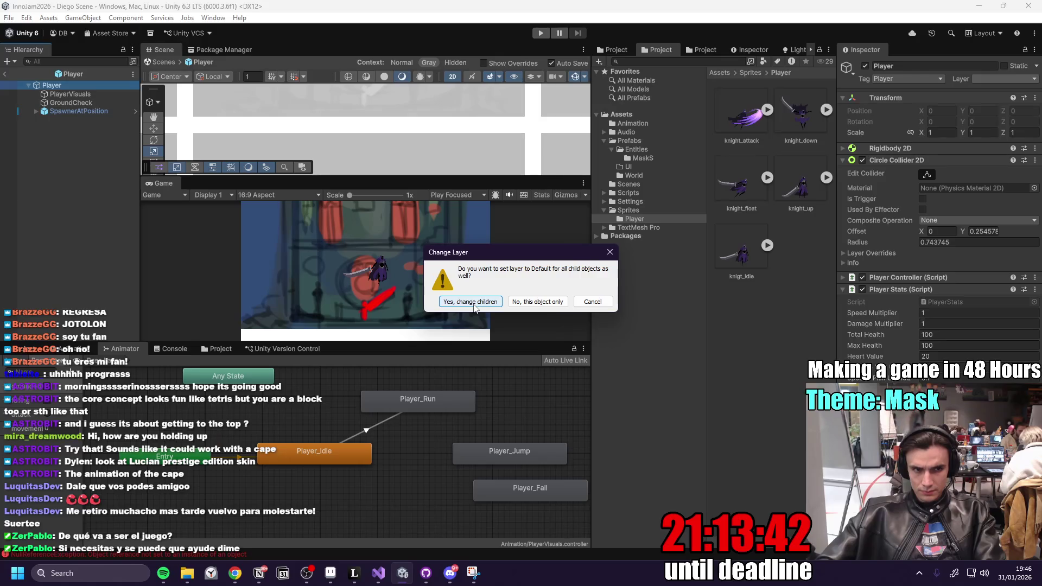
click(471, 302)
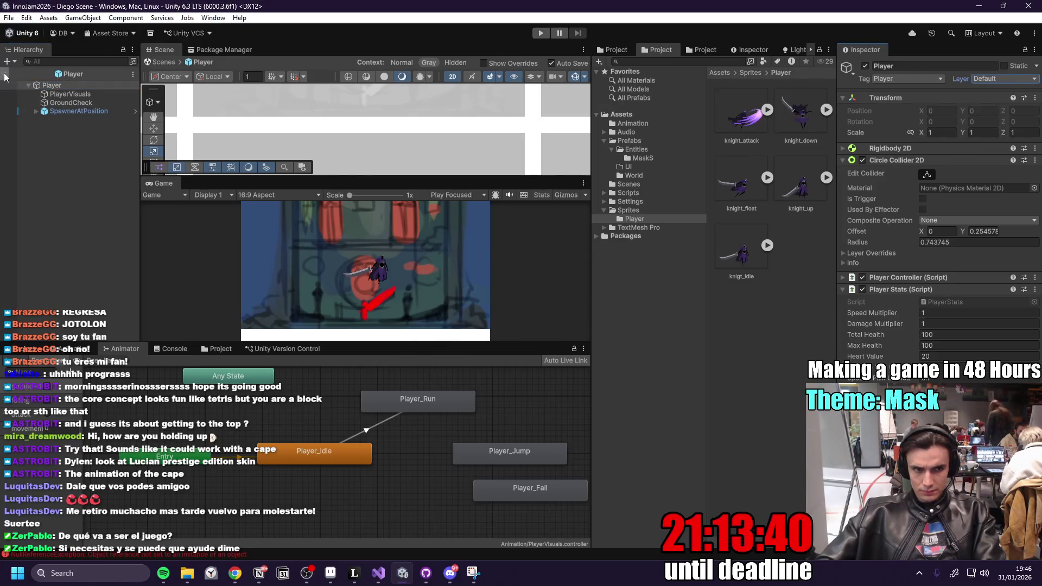
click(542, 34)
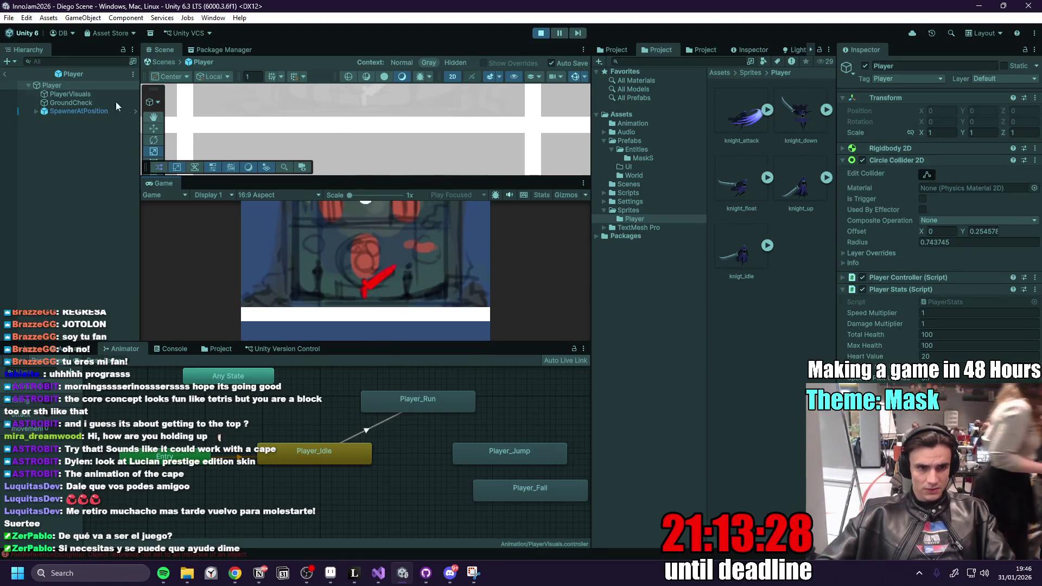
- Inspect the Player in the running scene, then stop Play mode
click(6, 75)
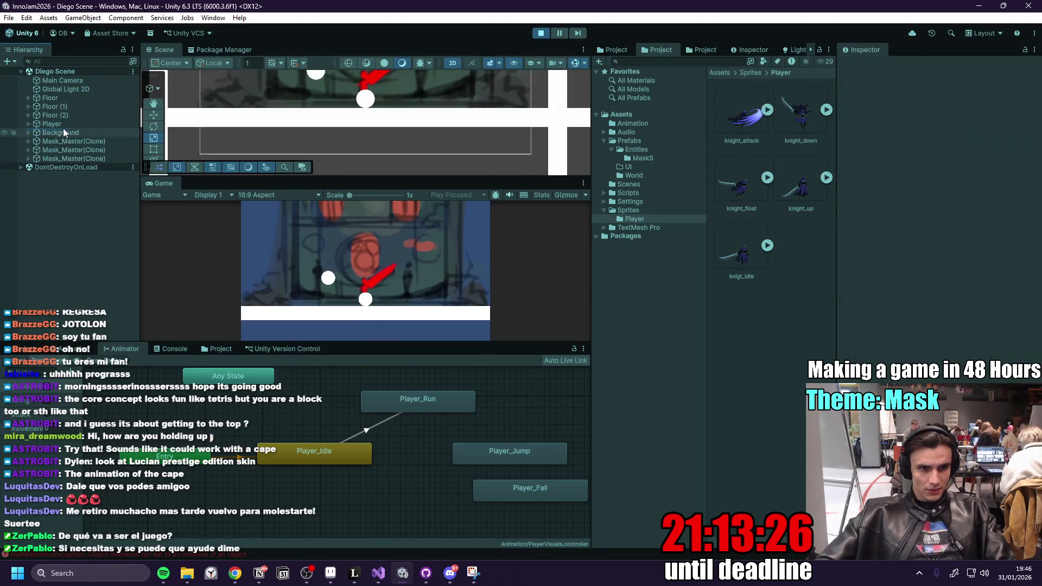
click(63, 129)
click(67, 124)
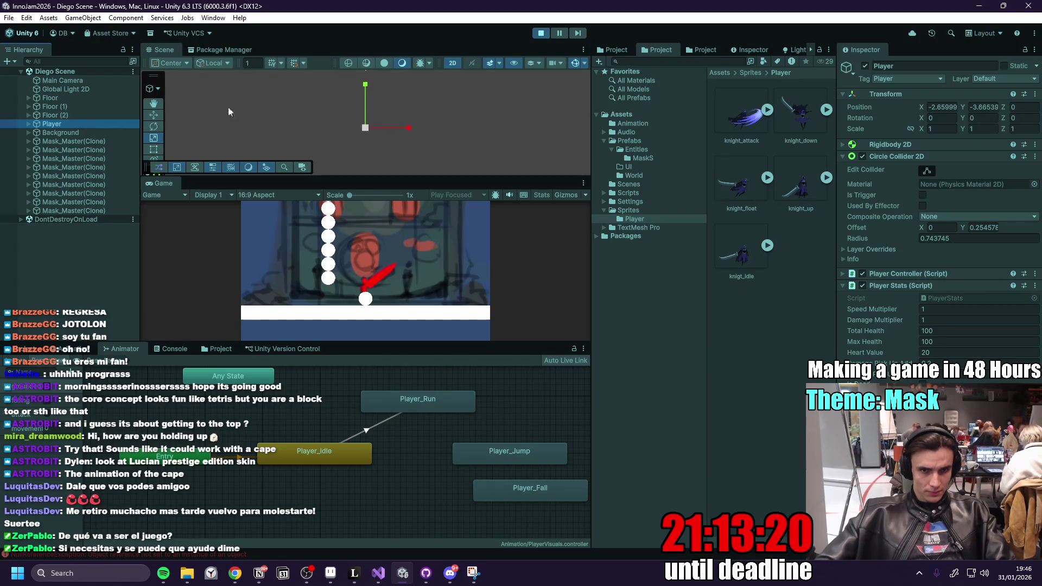
click(539, 36)
- Check Player and PlayerVisuals, run another play test with a larger scene view, then stop
click(30, 124)
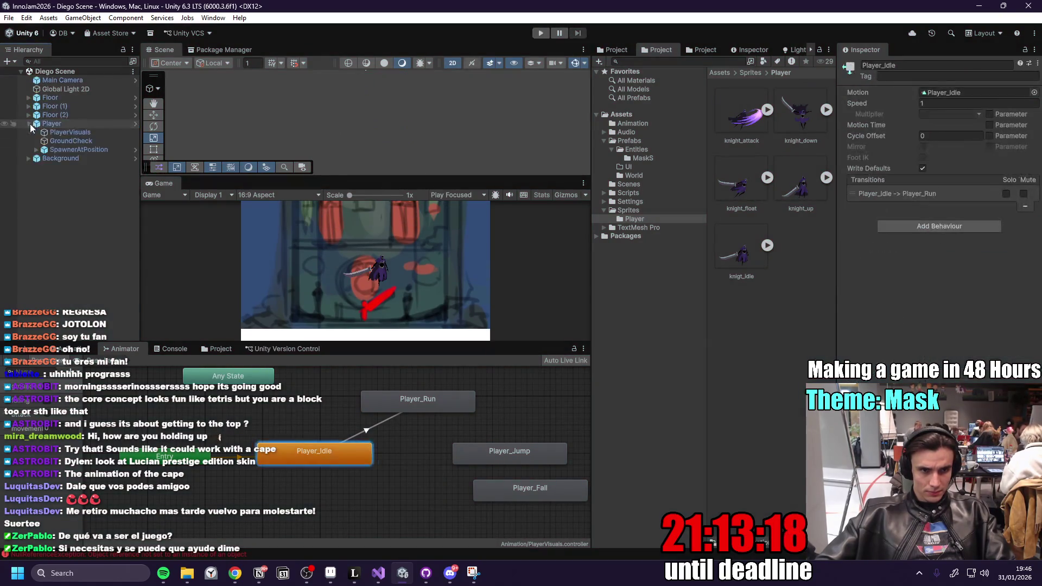
click(69, 133)
click(69, 124)
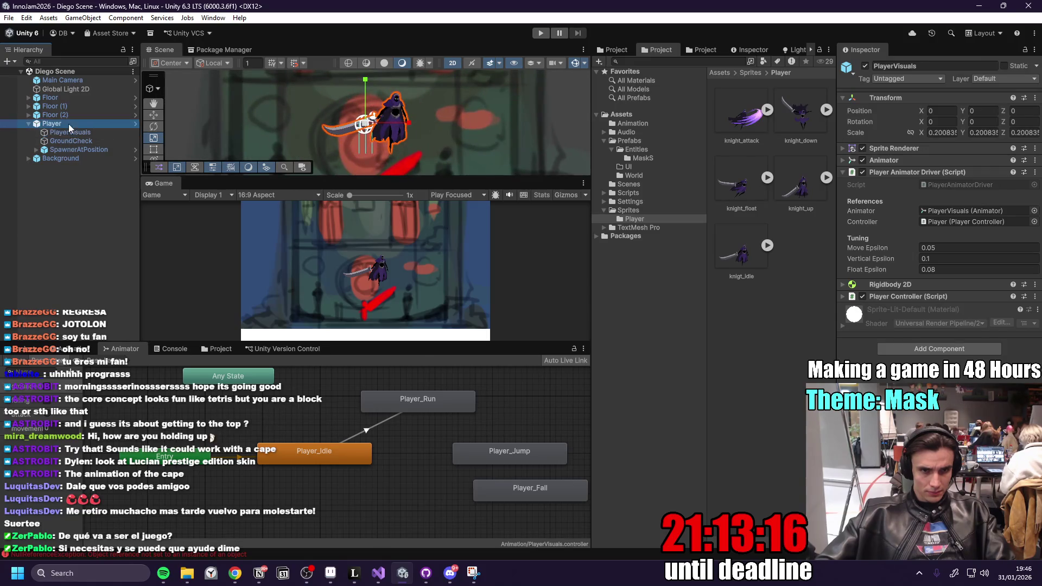
click(541, 33)
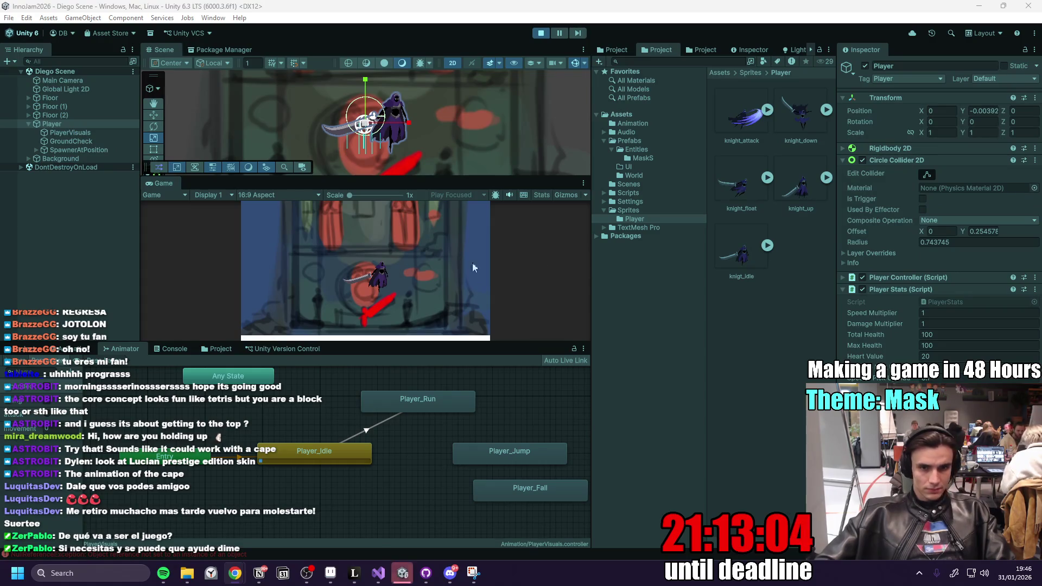
drag(426, 178, 430, 205)
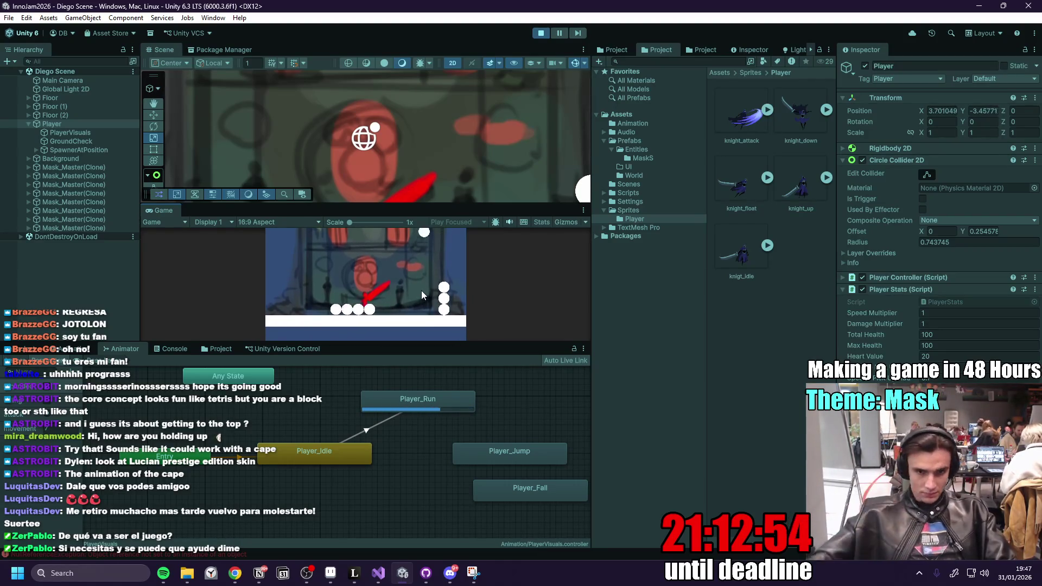
click(537, 35)
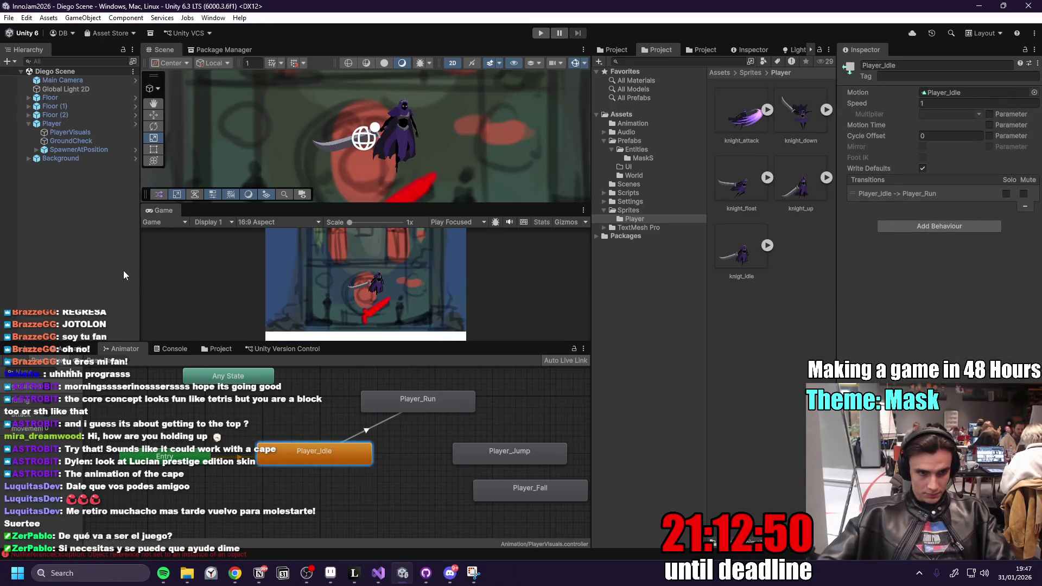
- Open the Player prefab and look through its child objects before selecting the Player root
click(136, 124)
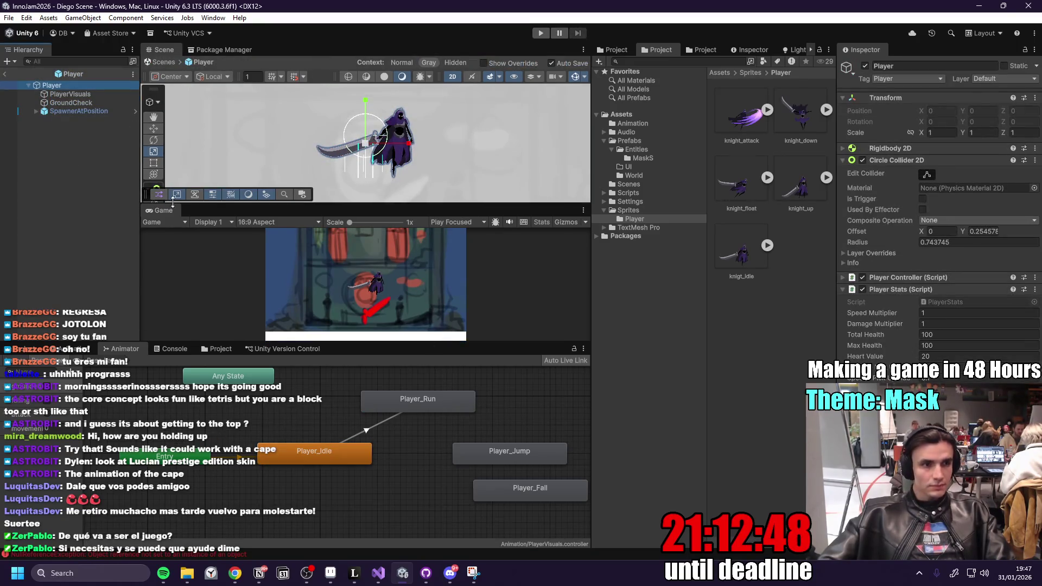
click(80, 94)
click(89, 102)
click(87, 111)
click(77, 94)
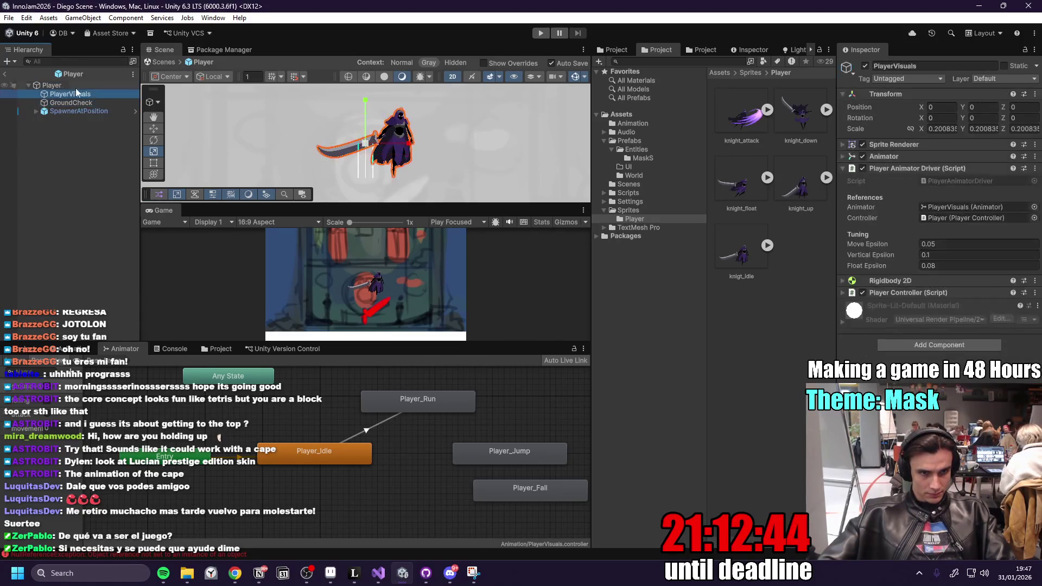
click(76, 85)
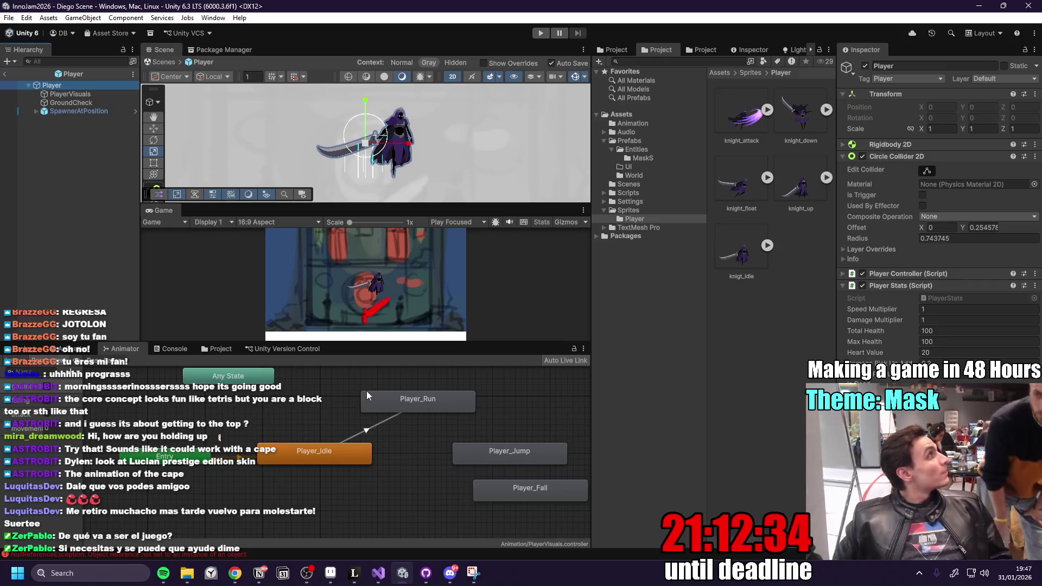
- Play-test with Ctrl+P, stop, and review the newest PlayerAttack NullReferenceException entries in the console
key(ctrl+p)
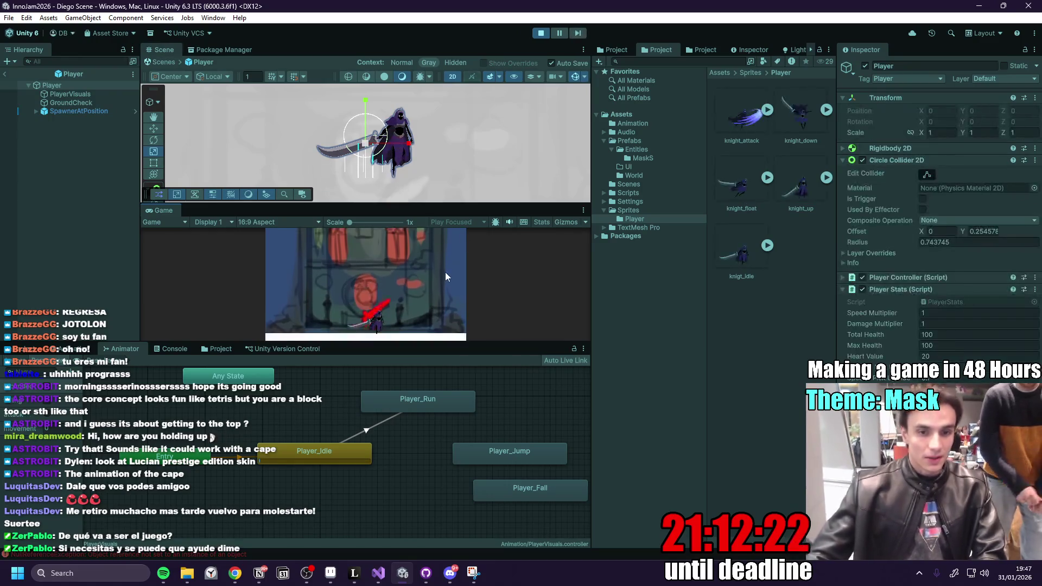
click(544, 32)
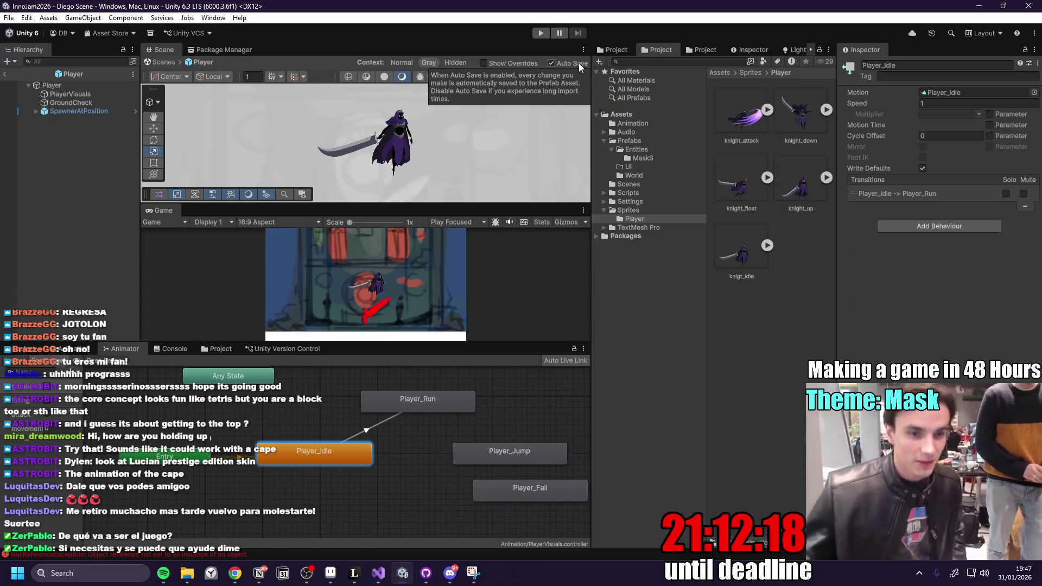
click(182, 349)
scroll(224, 425, down, 3)
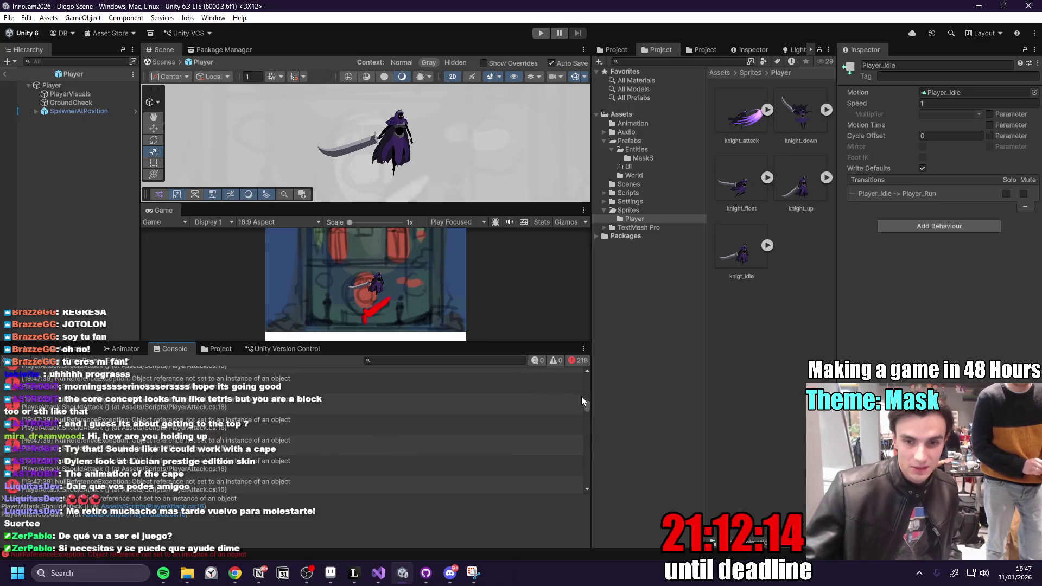
mouse_move(585, 407)
mouse_down()
mouse_move(582, 490)
mouse_move(590, 461)
mouse_move(597, 500)
mouse_up()
click(339, 435)
click(310, 437)
click(271, 428)
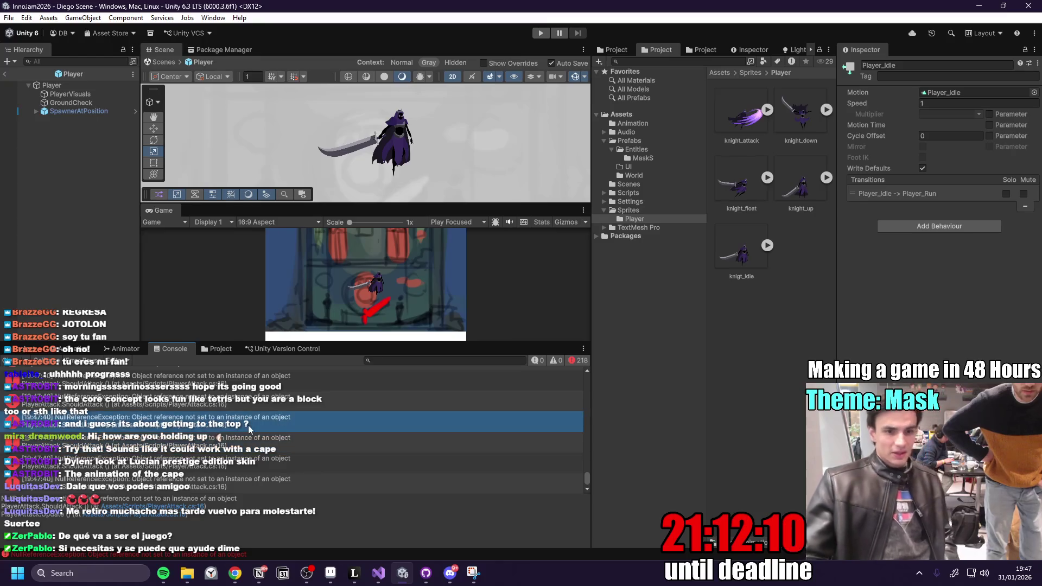
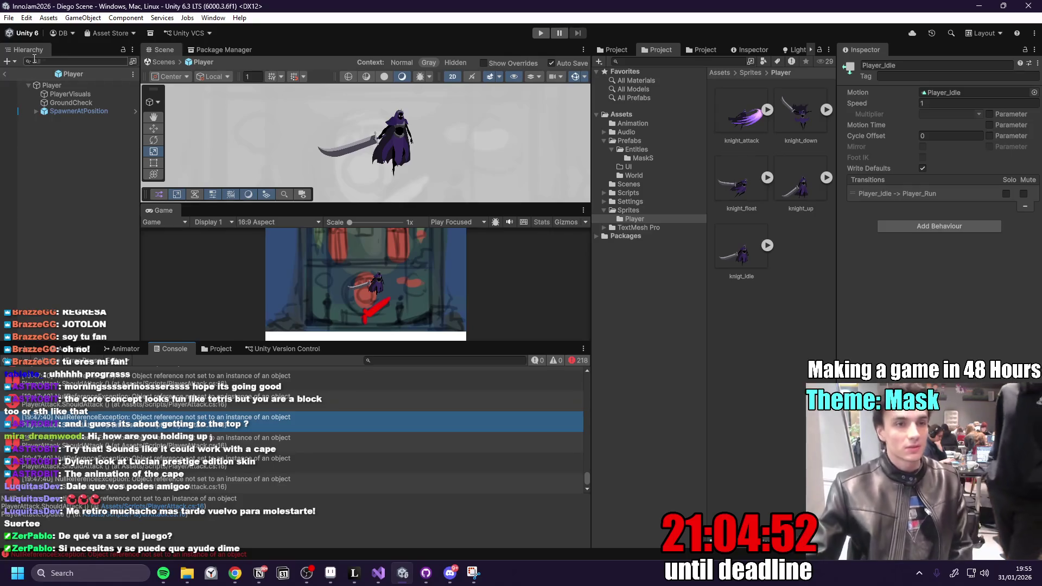
- Add the GameController prefab from Prefabs > Entities to Diego Scene and start play mode
click(6, 75)
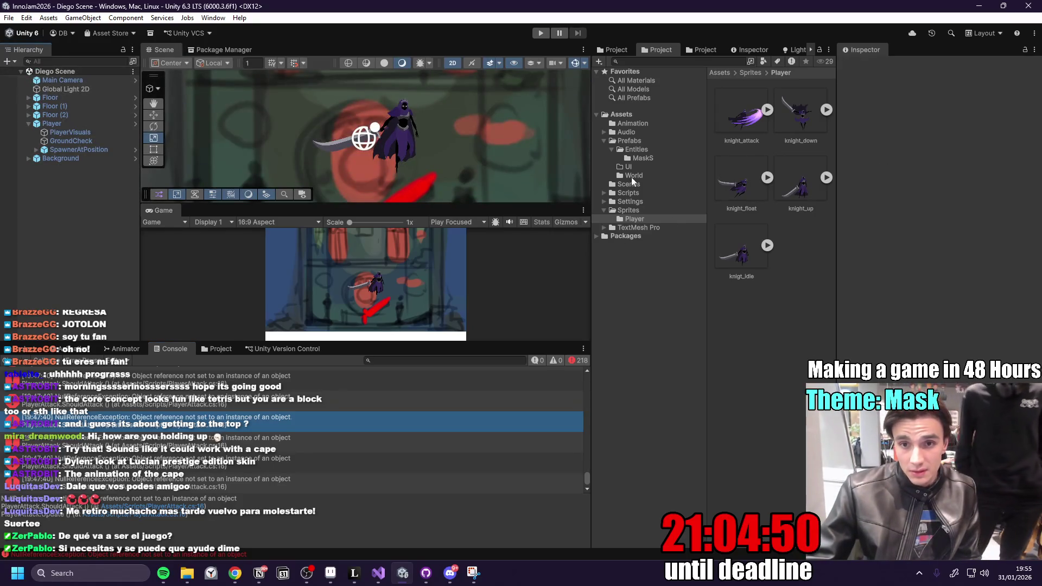
click(631, 141)
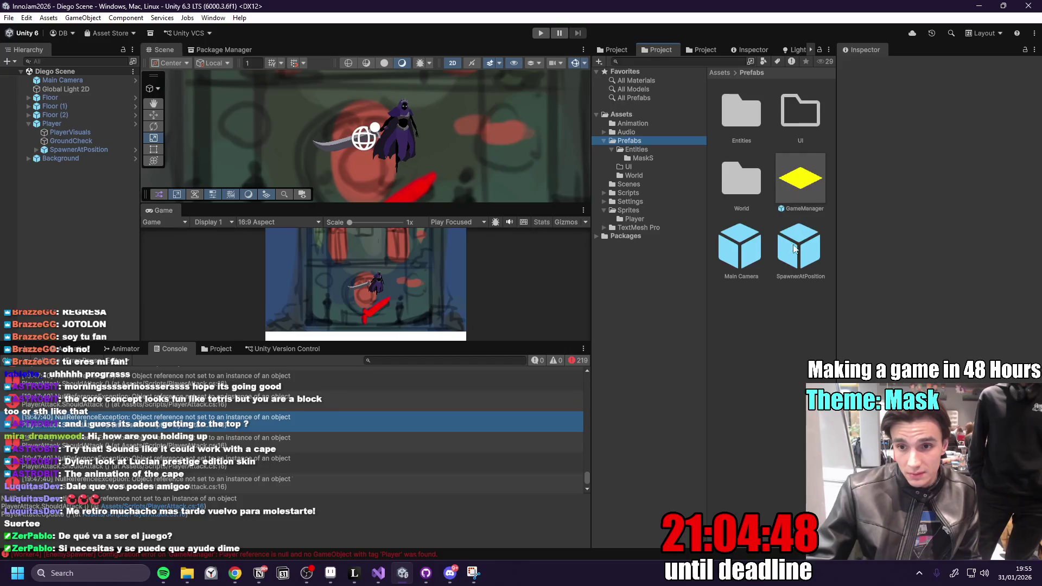
double_click(754, 124)
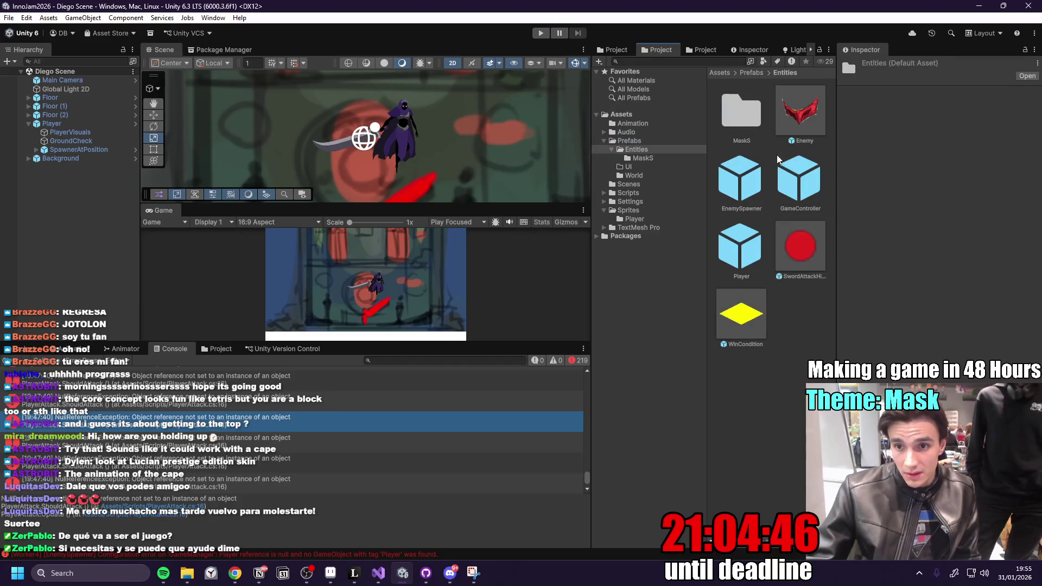
drag(781, 208, 60, 198)
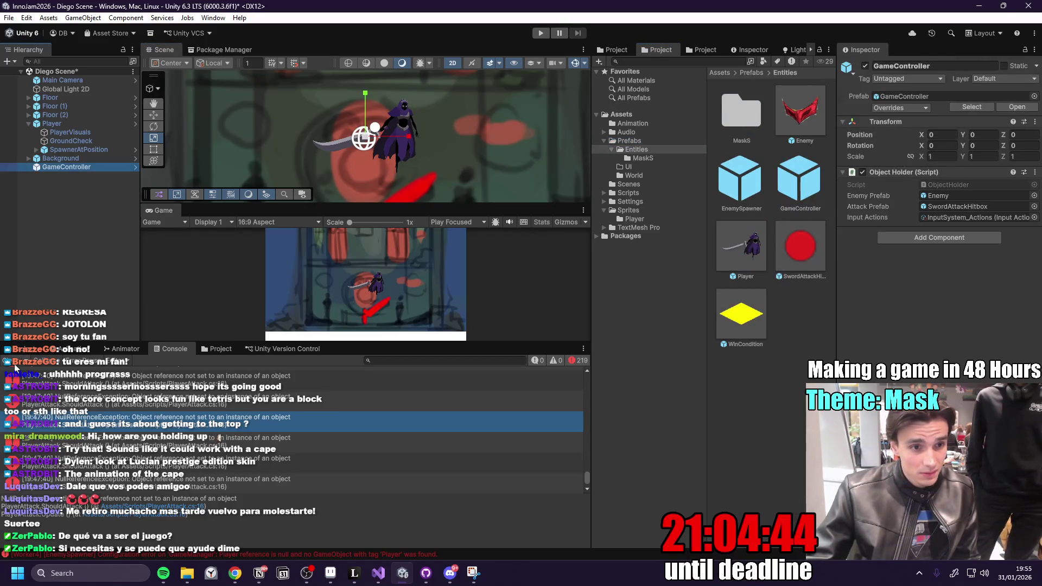
click(543, 33)
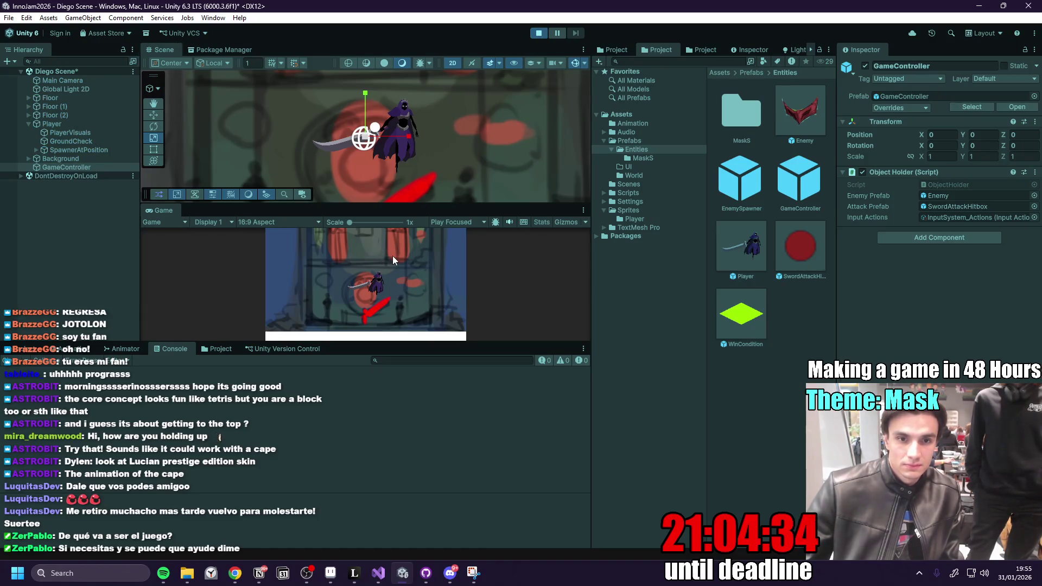
- Enlarge the Game view, stop play, and check GameController's assigned enemy and attack prefabs
drag(370, 345, 380, 404)
drag(433, 240, 440, 175)
click(541, 33)
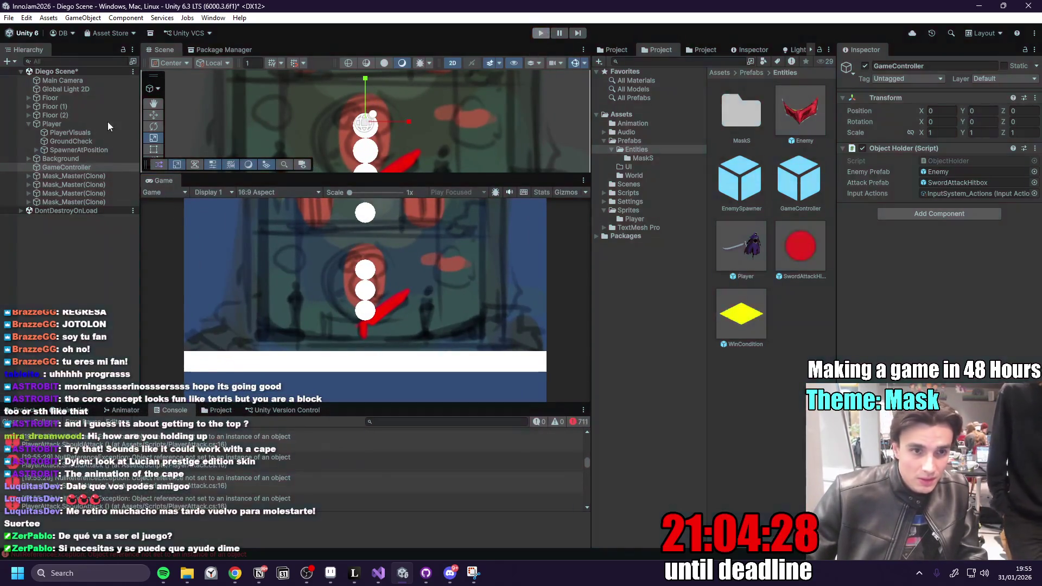
click(77, 168)
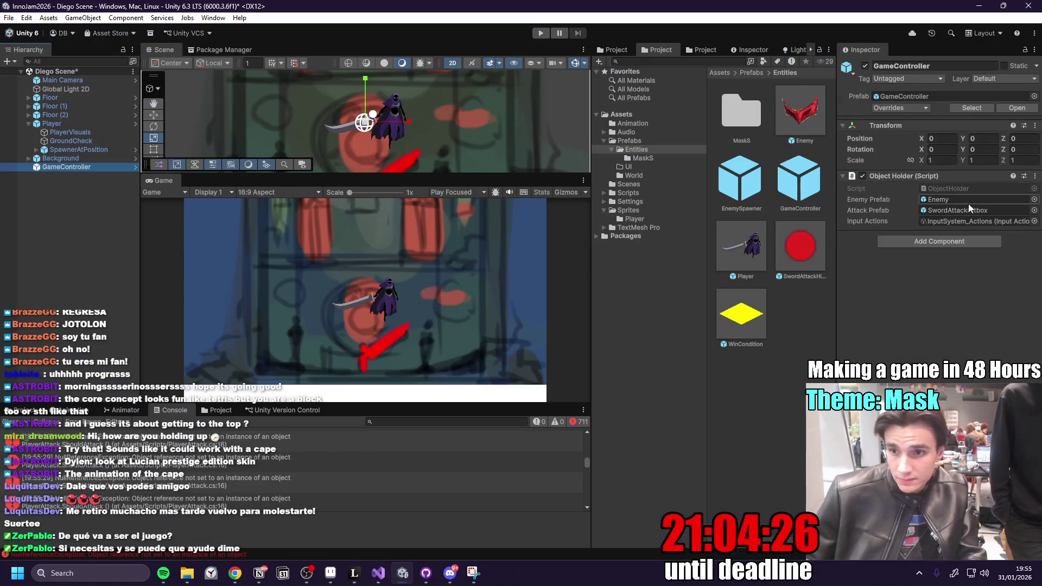
click(970, 201)
click(973, 210)
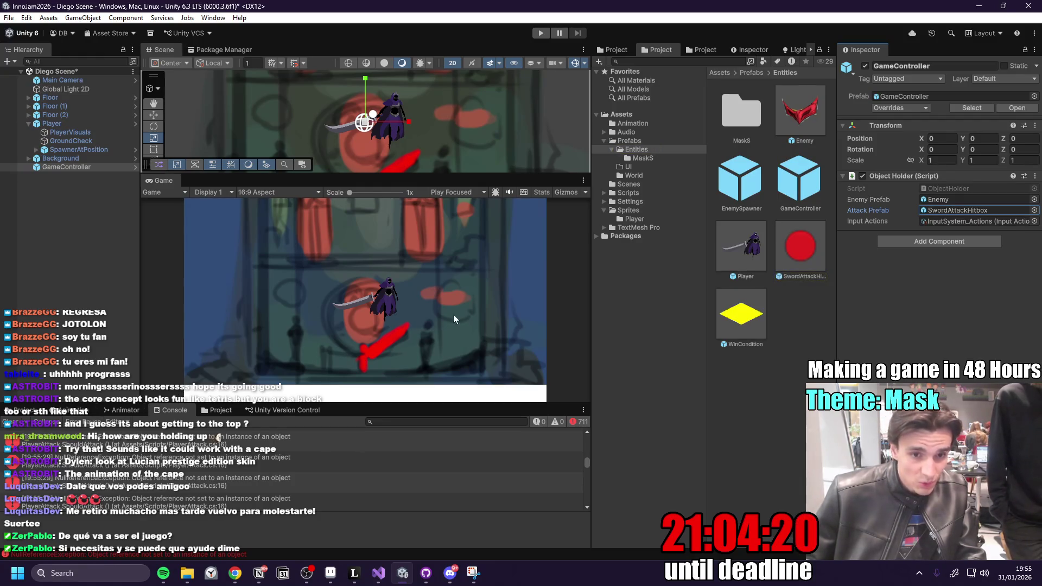
- Clear the console, replay the scene, then open the PlayerAttack NullReferenceException in code
click(18, 424)
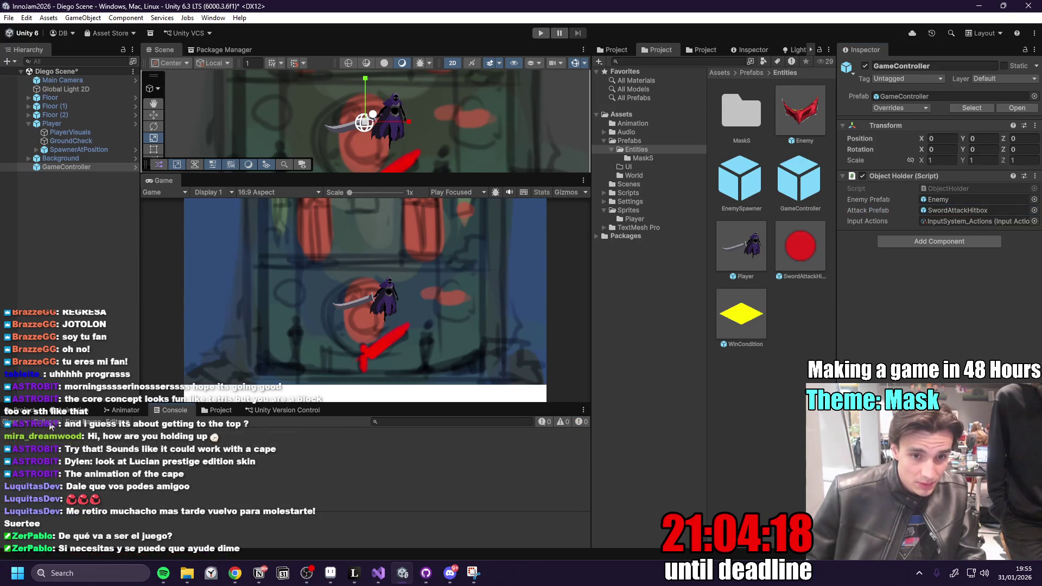
click(86, 124)
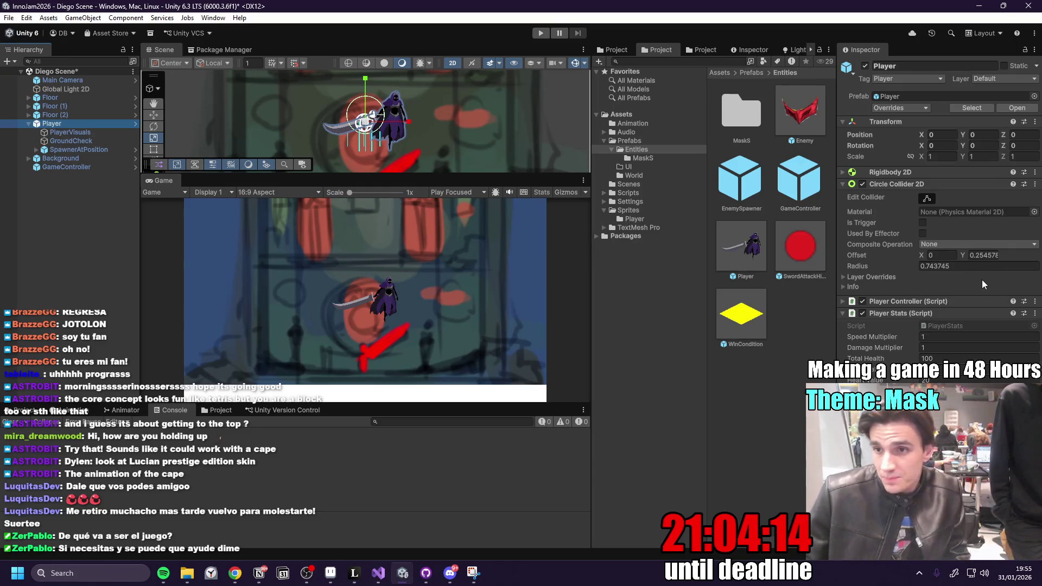
click(541, 33)
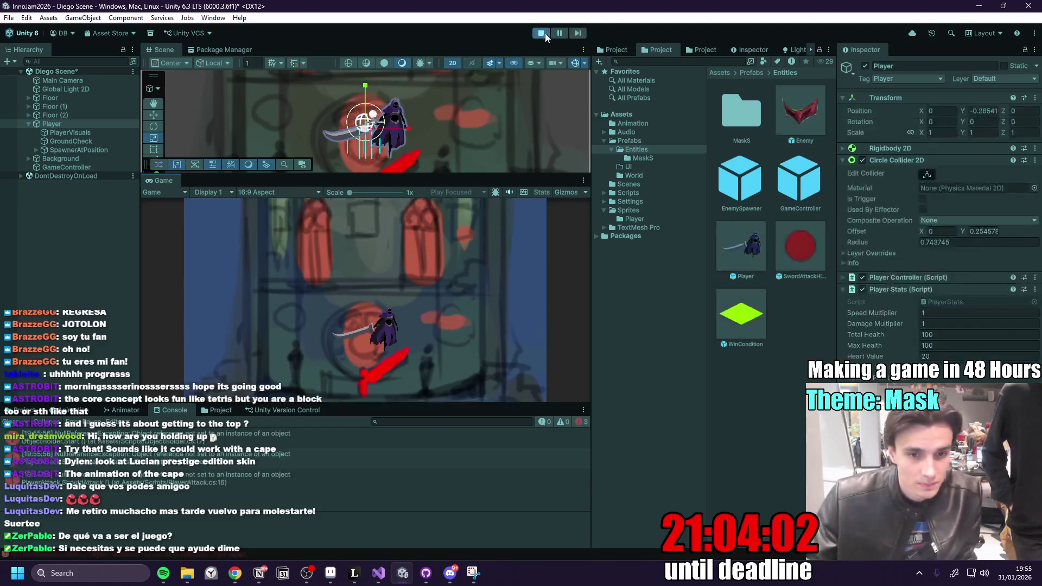
click(541, 33)
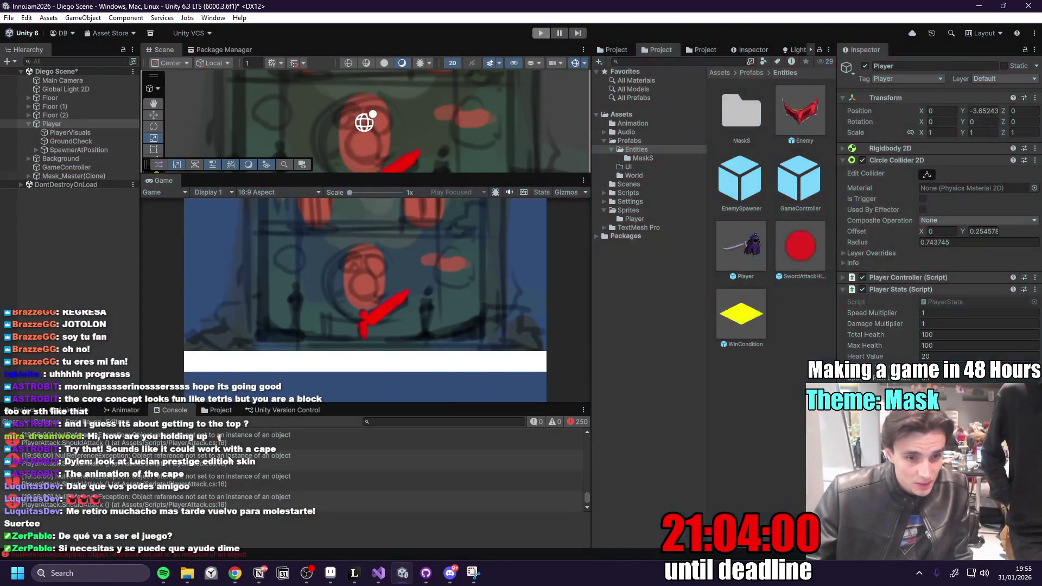
double_click(229, 459)
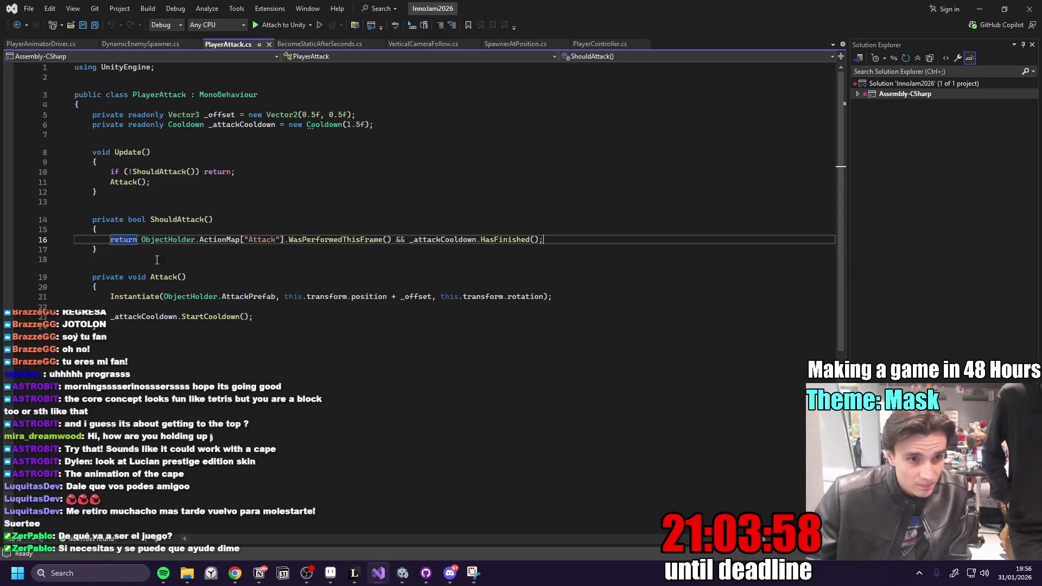
- Check ObjectHolder's references on line 16 of PlayerAttack.cs, then leave Visual Studio for GitHub Desktop
click(184, 241)
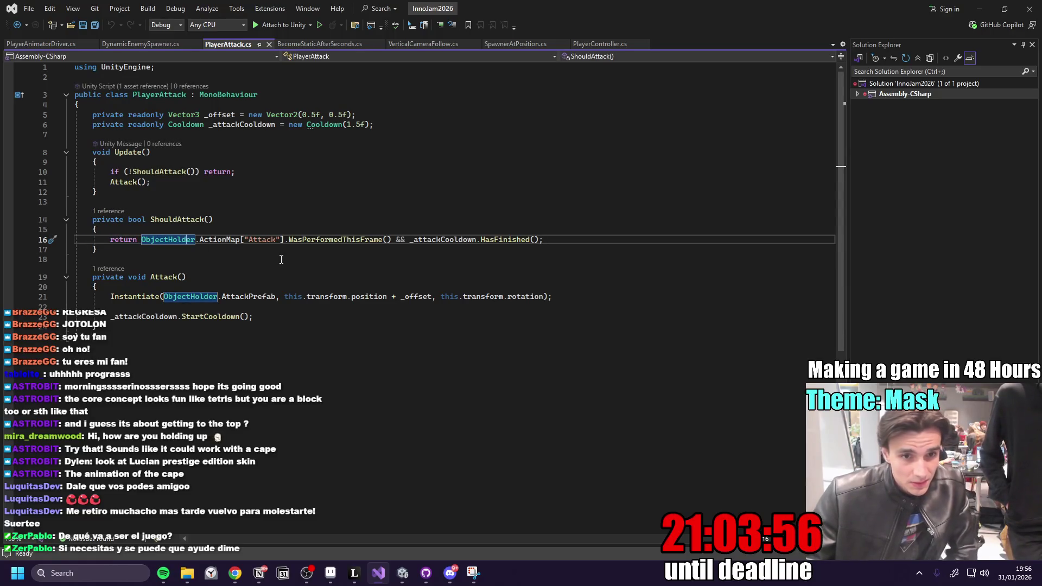
click(981, 7)
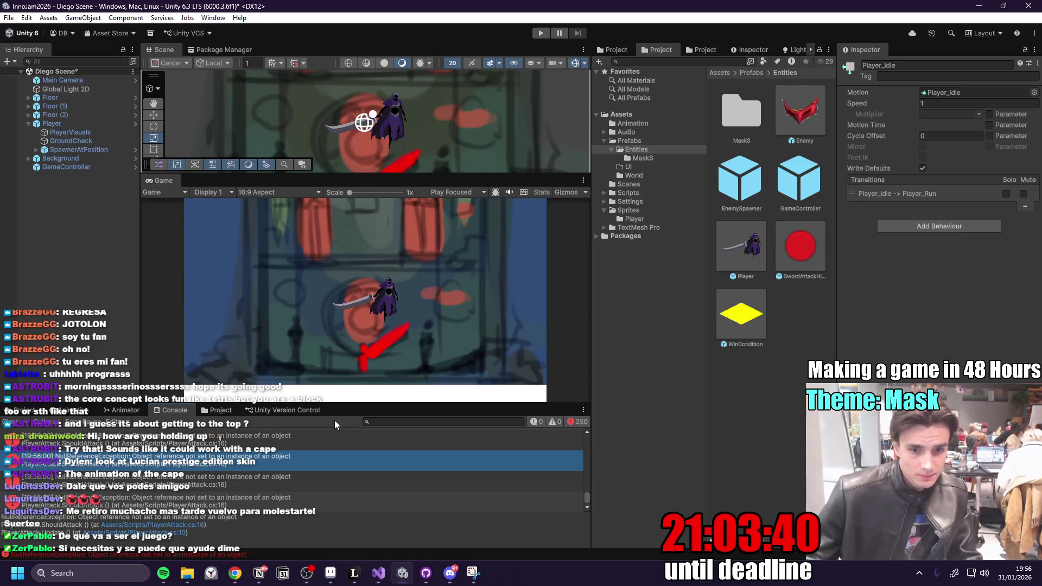
click(426, 574)
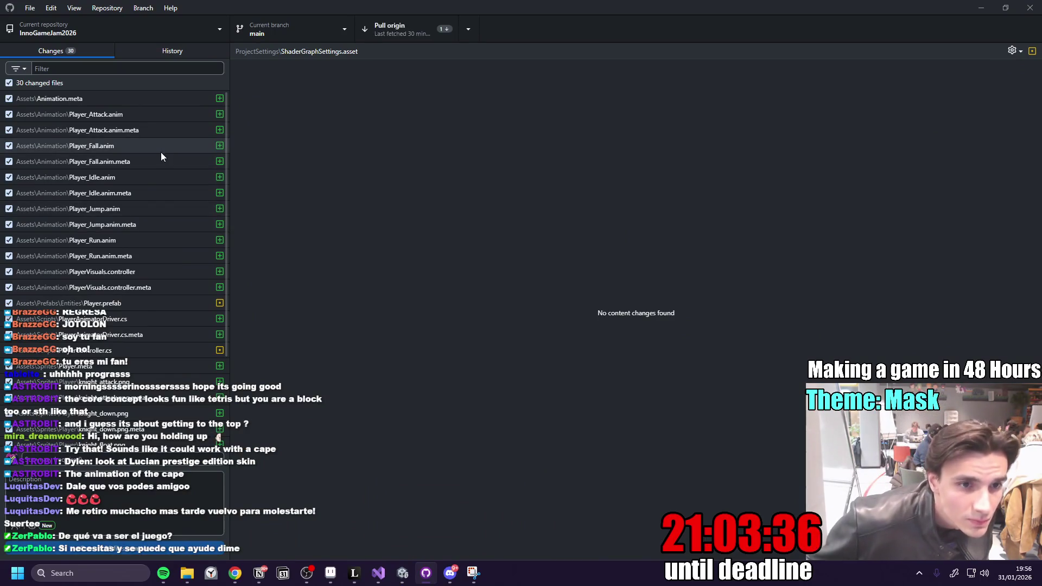
- Review the 30 changed files, briefly filtering by 'Player Anmi' before clearing the filter
scroll(160, 157, down, 2)
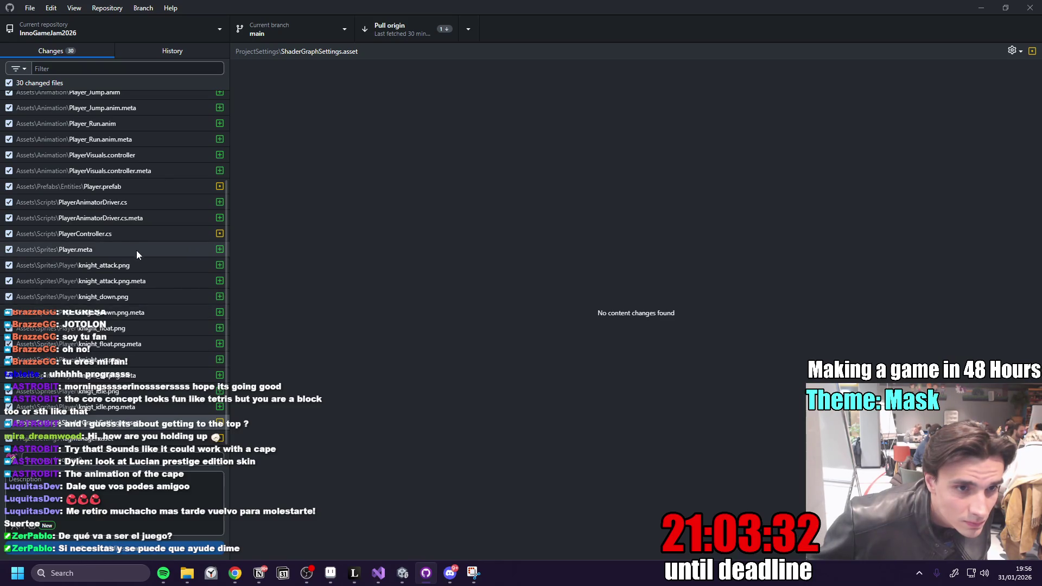
scroll(135, 249, up, 1)
scroll(142, 254, up, 1)
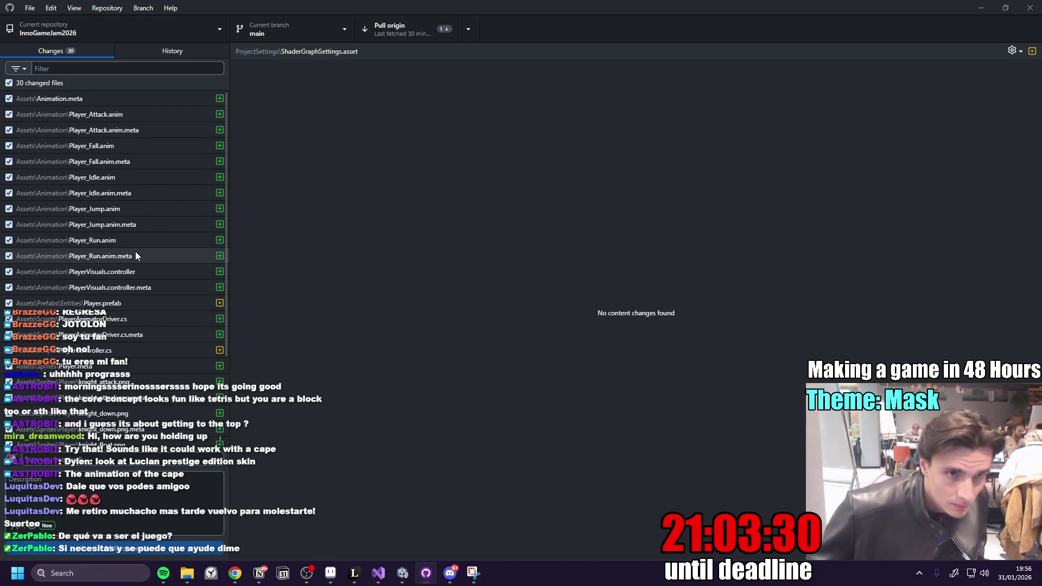
click(158, 69)
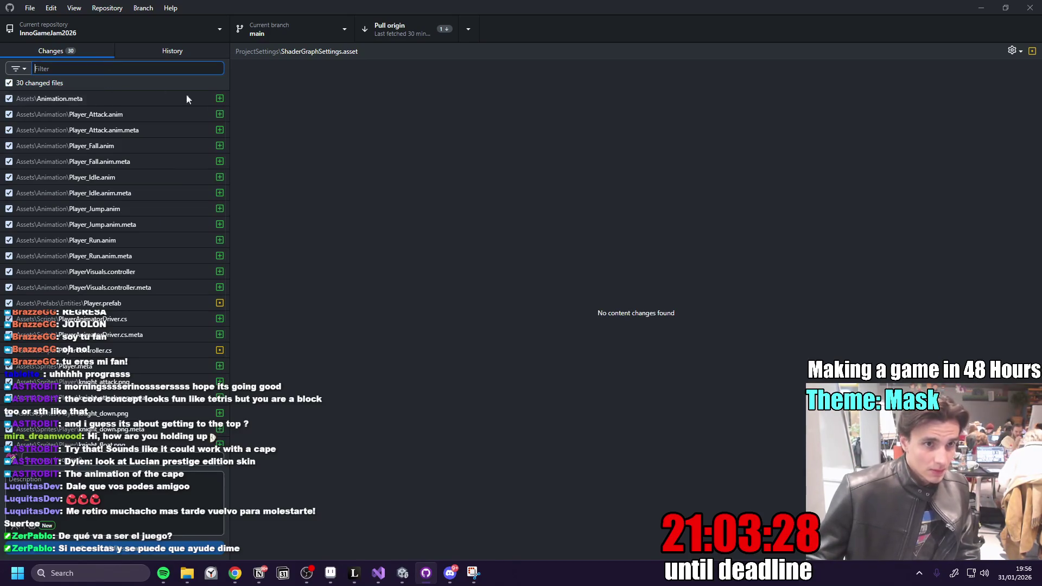
text(Player Anmi)
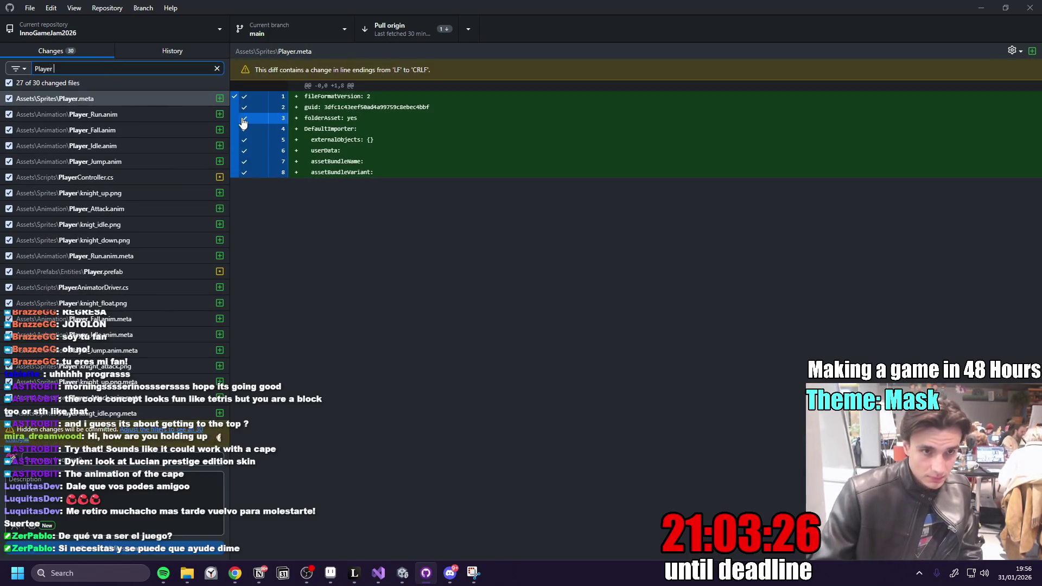
key(BackSpace)
key(BackSpace)
key(BackSpace)
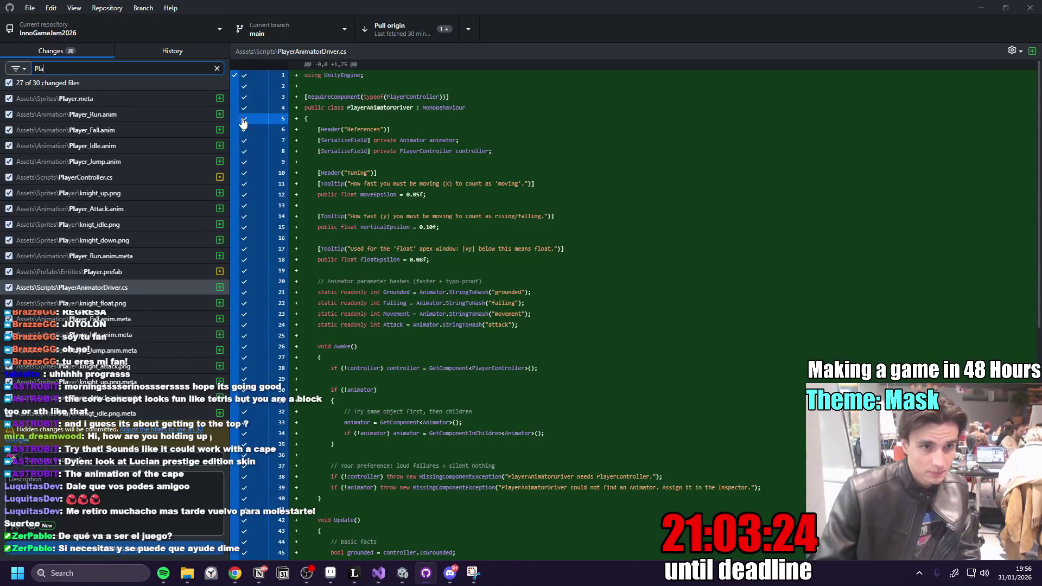
- Commit all changes to main as 'Player Animation Progress (Not done)', then pull and push origin
click(154, 458)
text(Pla)
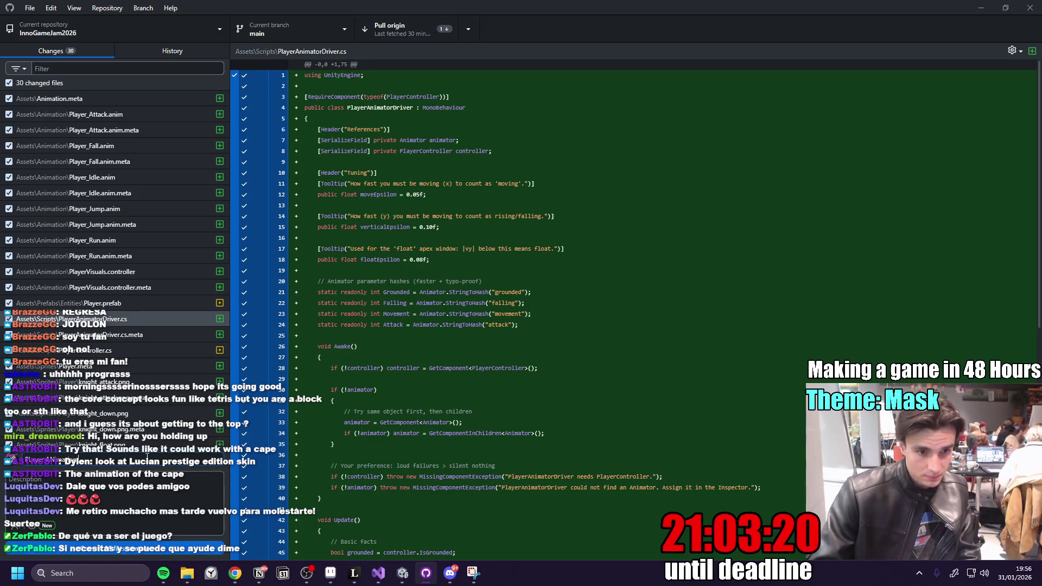
key(BackSpace)
key(BackSpace)
key(BackSpace)
text(Pl)
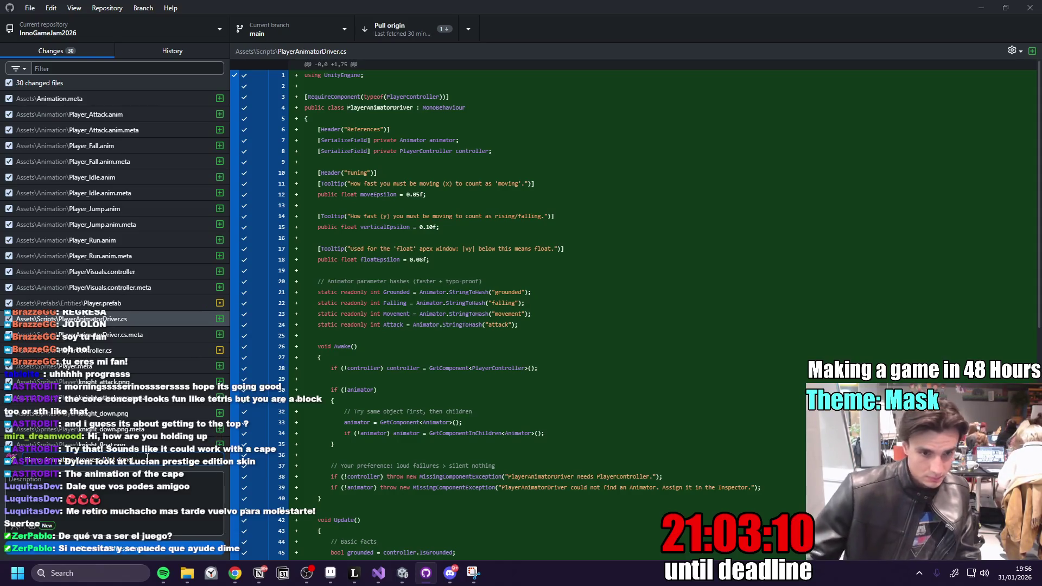
click(178, 552)
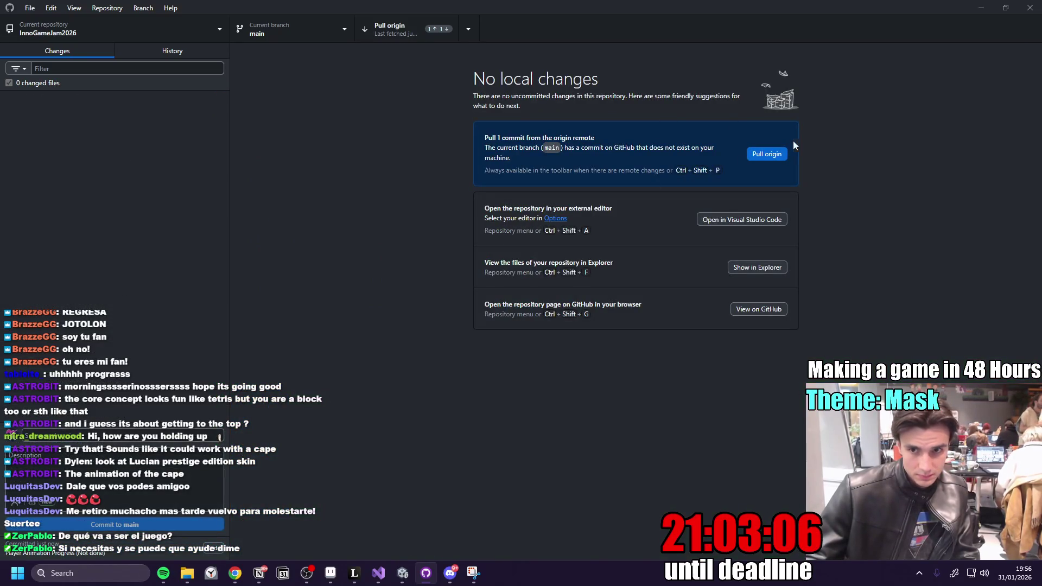
click(400, 34)
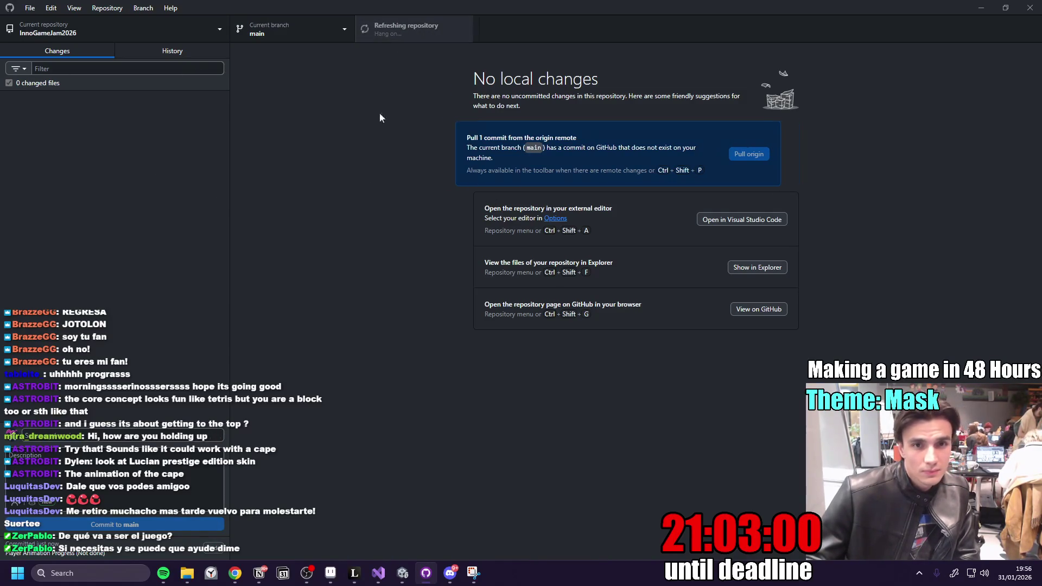
click(380, 27)
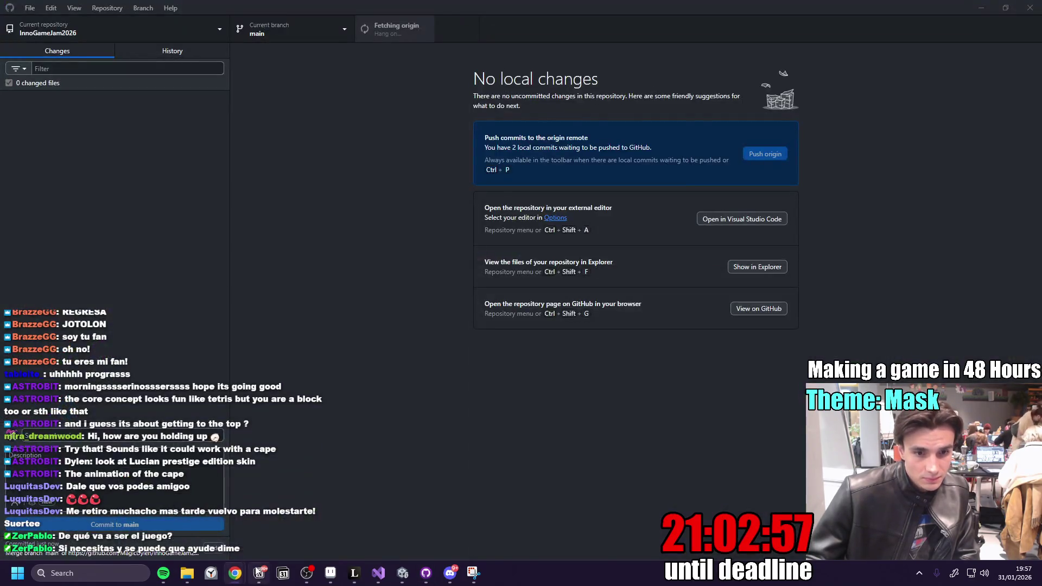
- Reload the InnoGameJam2026 GitHub page to confirm the push, then fetch origin in GitHub Desktop
mouse_move(235, 573)
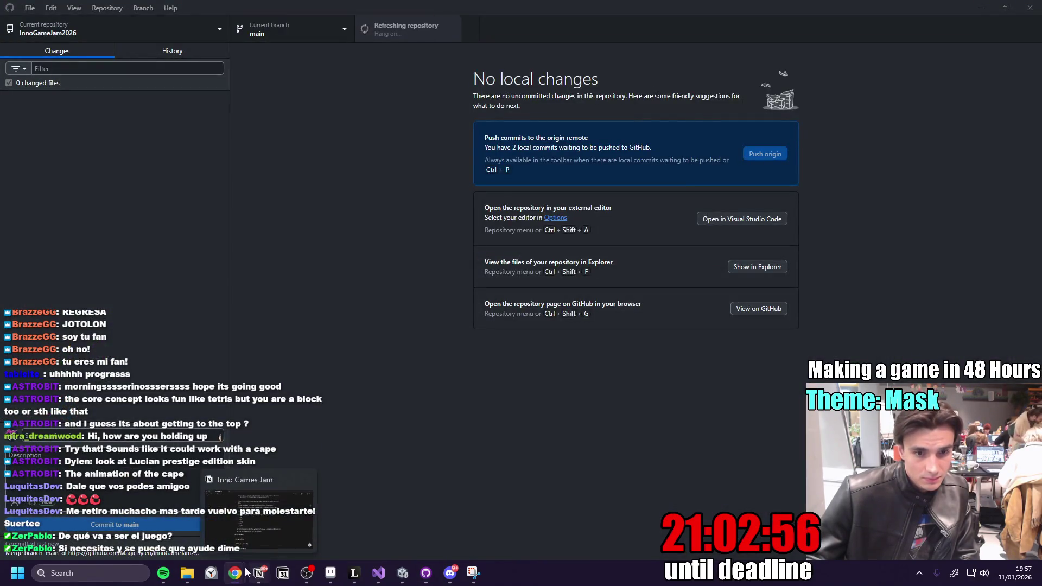
click(216, 523)
click(228, 7)
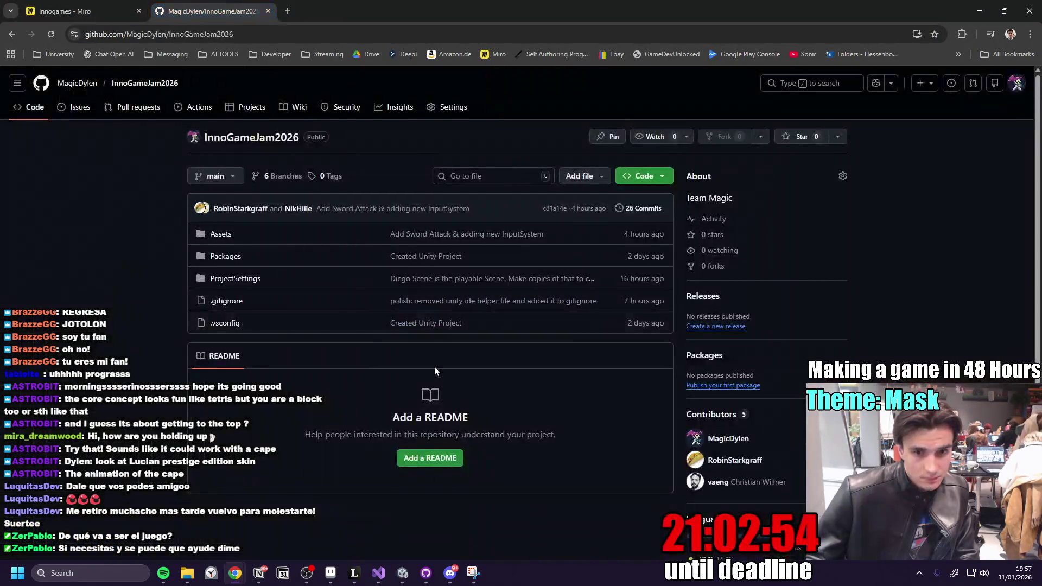
click(51, 33)
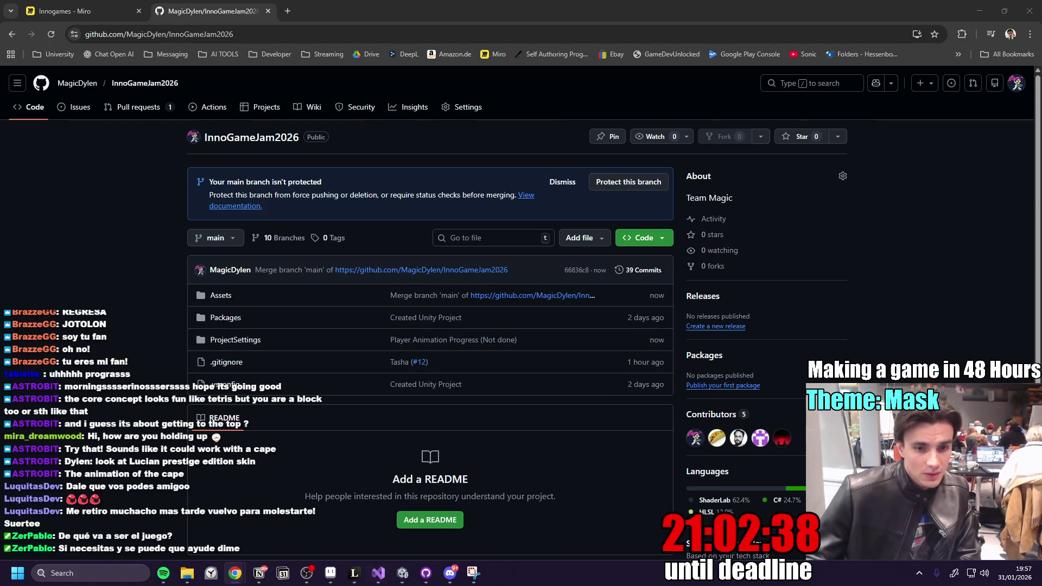
click(426, 573)
click(386, 32)
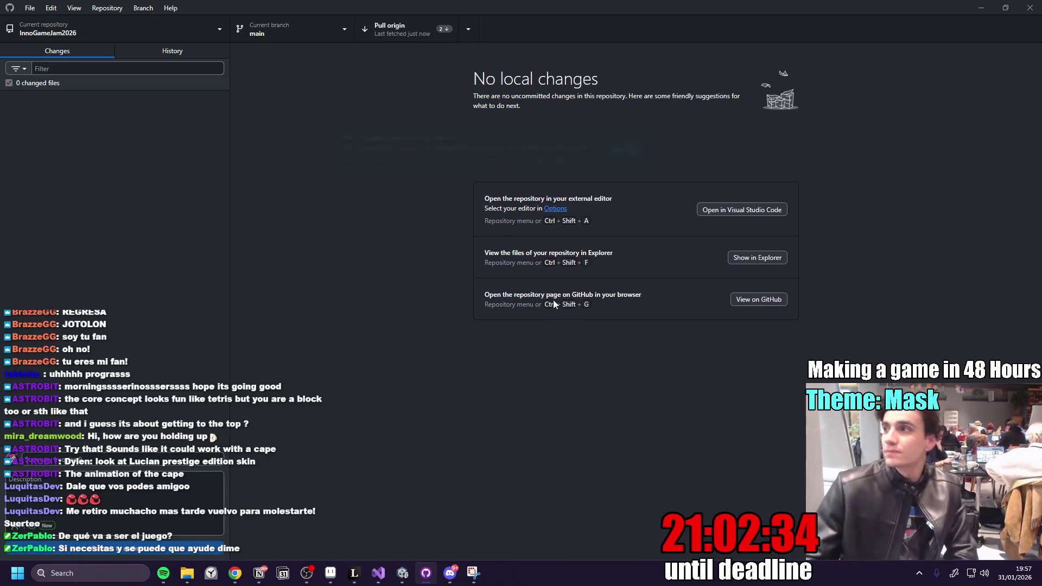
- Pull the two incoming commits into local main and bring the Unity editor forward
click(418, 30)
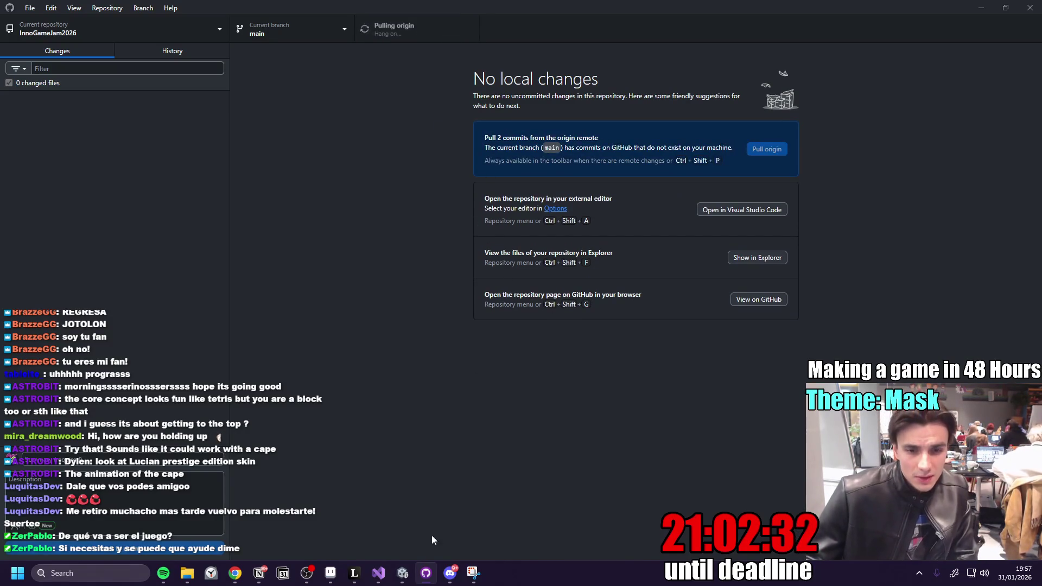
mouse_move(409, 574)
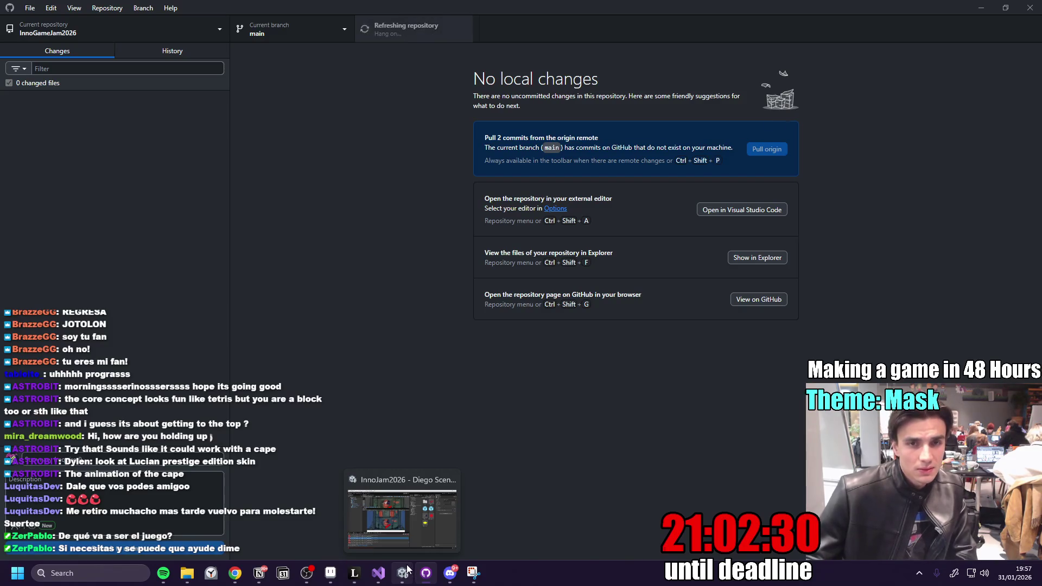
click(404, 571)
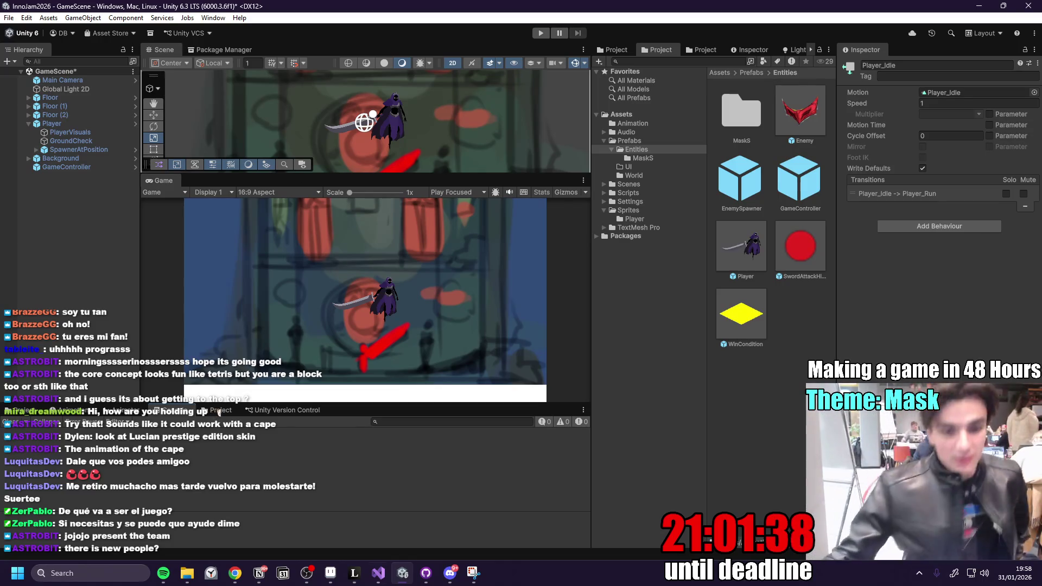
- Run and stop a GameScene play-test, watching Mask_Master clones spawn amid SpawnerAtPosition errors
click(426, 572)
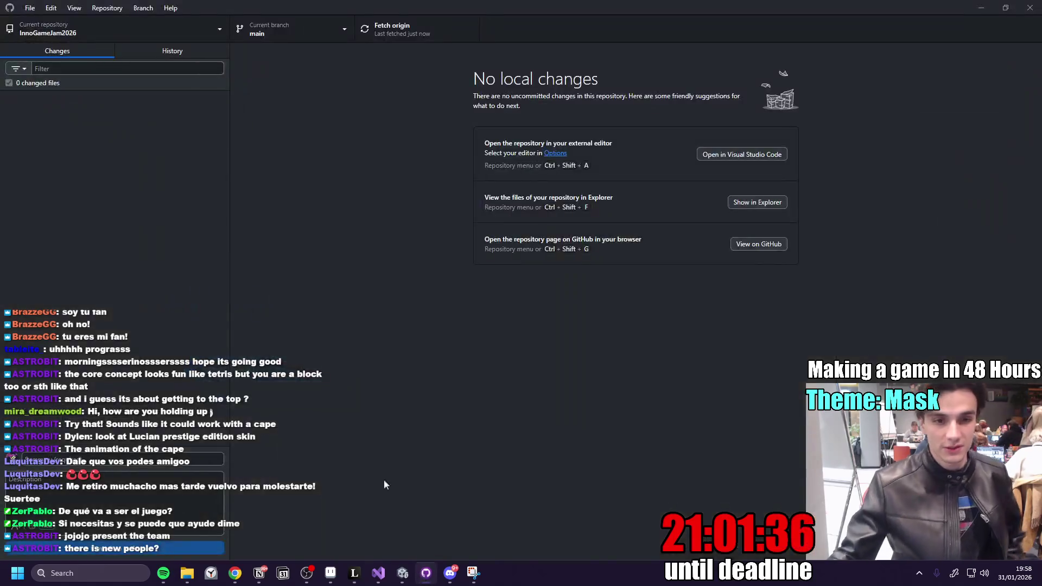
click(403, 573)
click(541, 33)
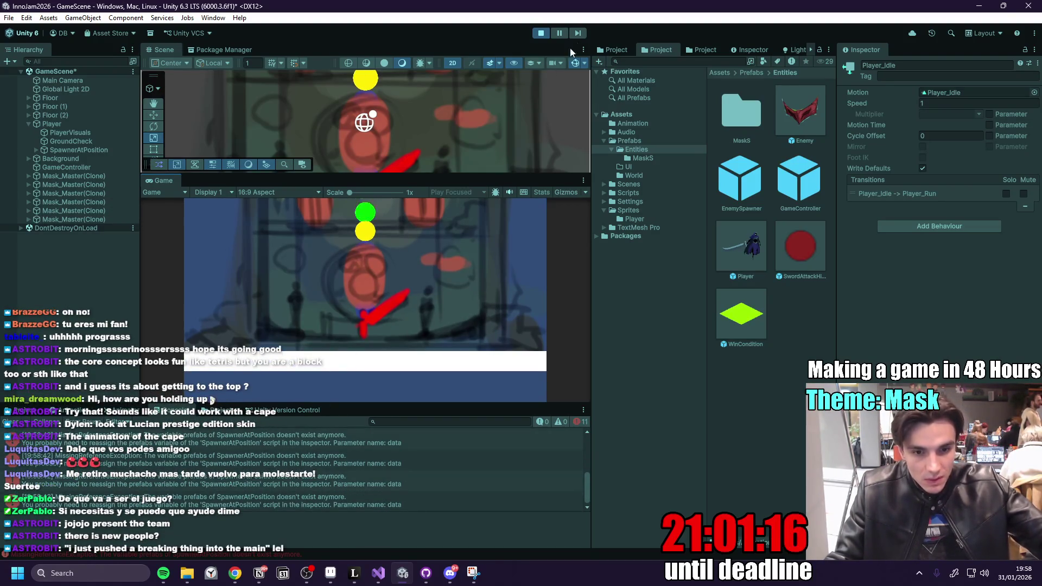
click(541, 34)
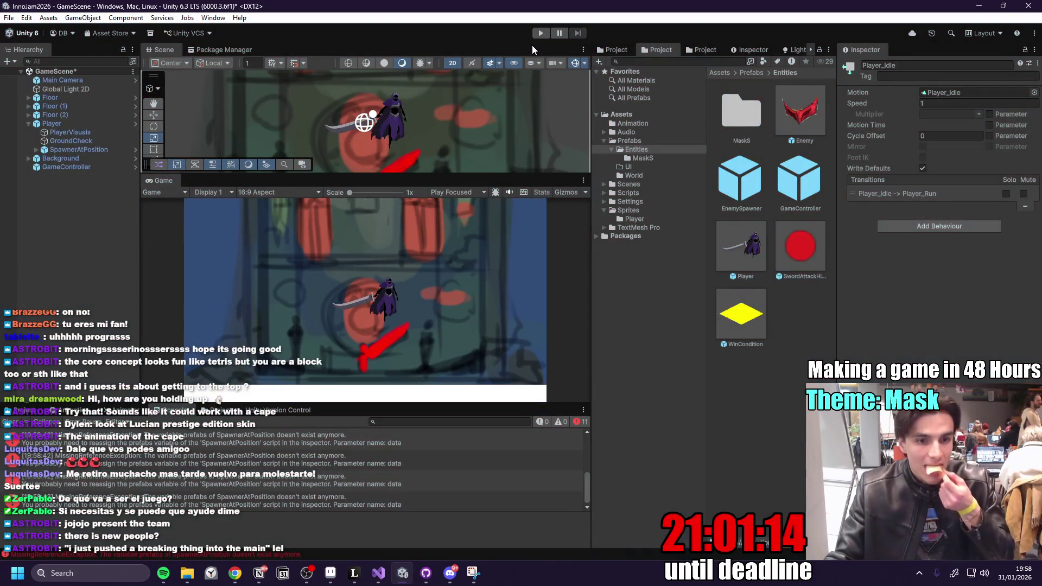
- Look at the SpawnerAtPosition error line, then delete SpawnerAtPosition from the Player prefab
double_click(356, 433)
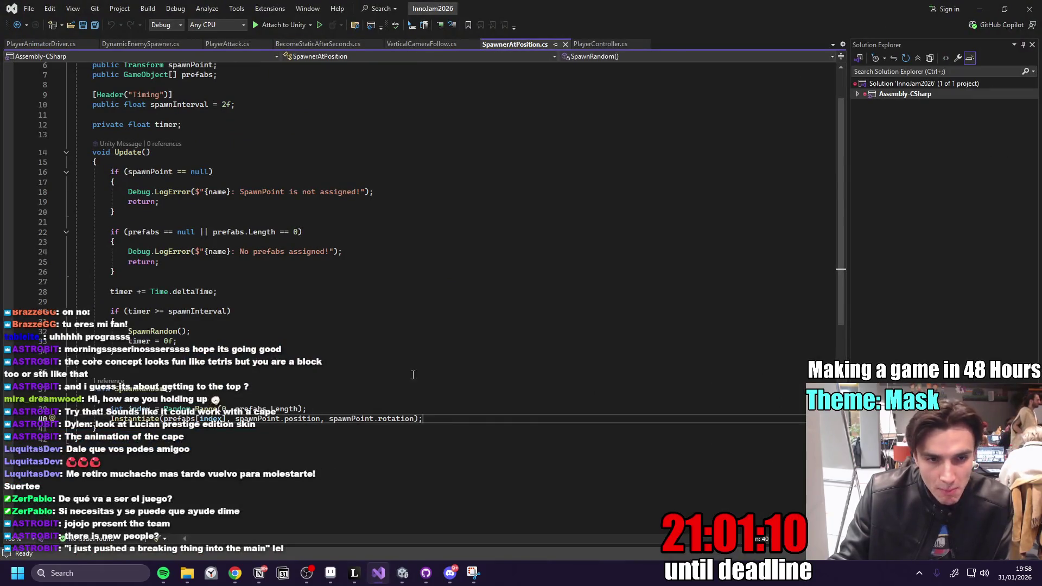
click(980, 9)
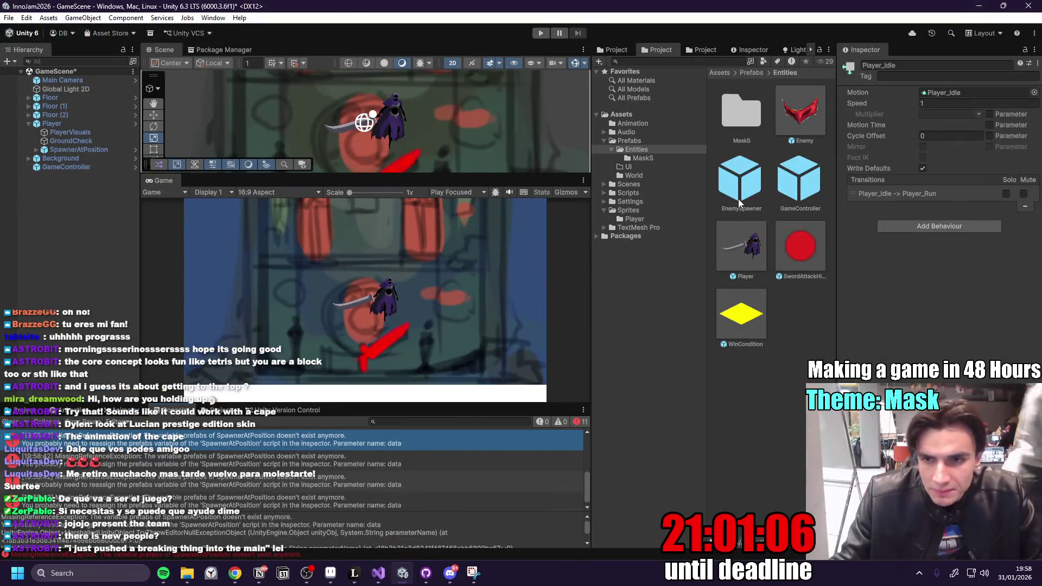
double_click(742, 242)
click(89, 110)
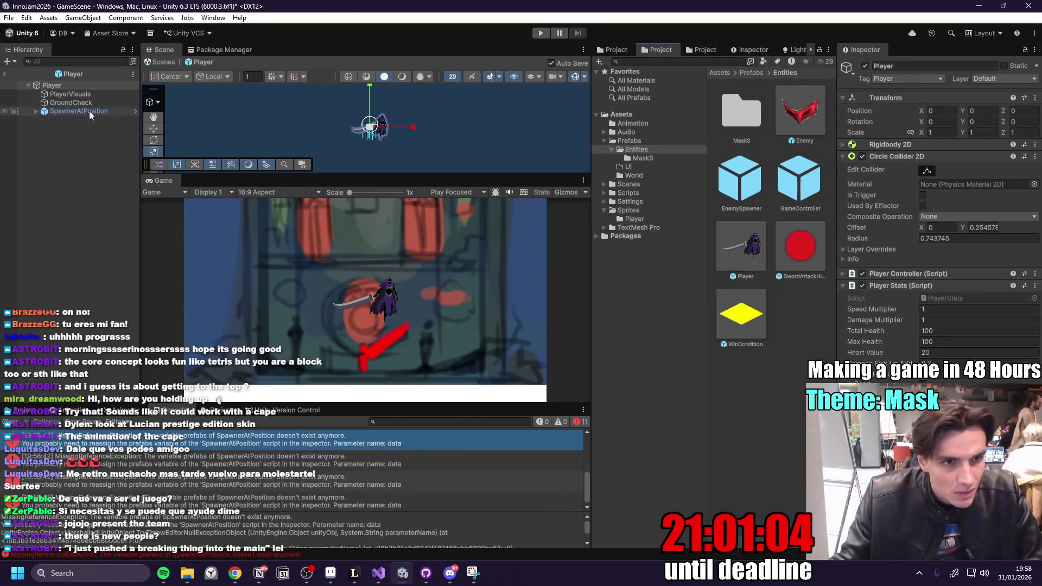
key(Delete)
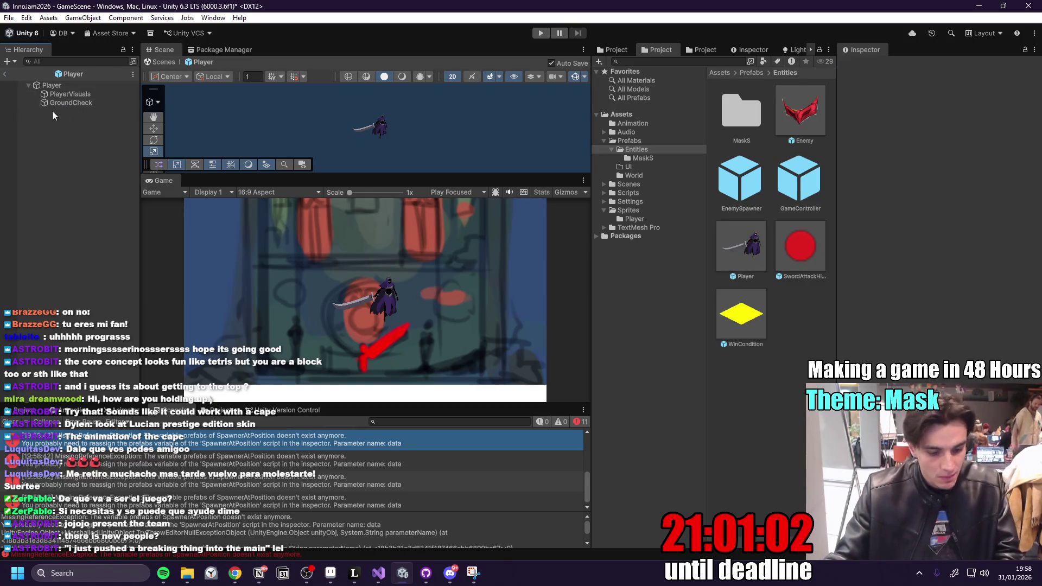
click(7, 76)
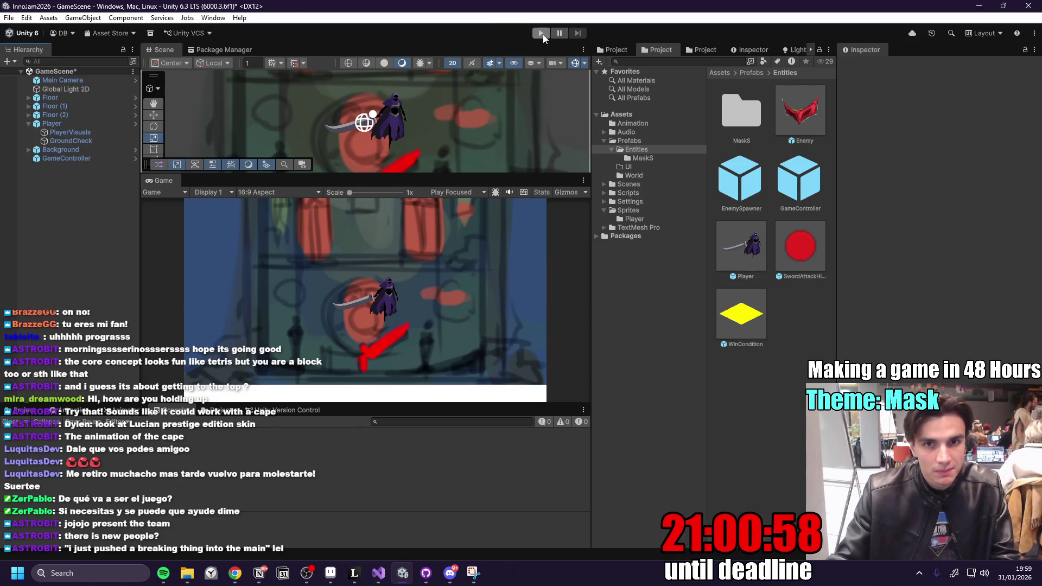
- Play-test the scene again, stop it, and reopen the Player prefab
click(542, 33)
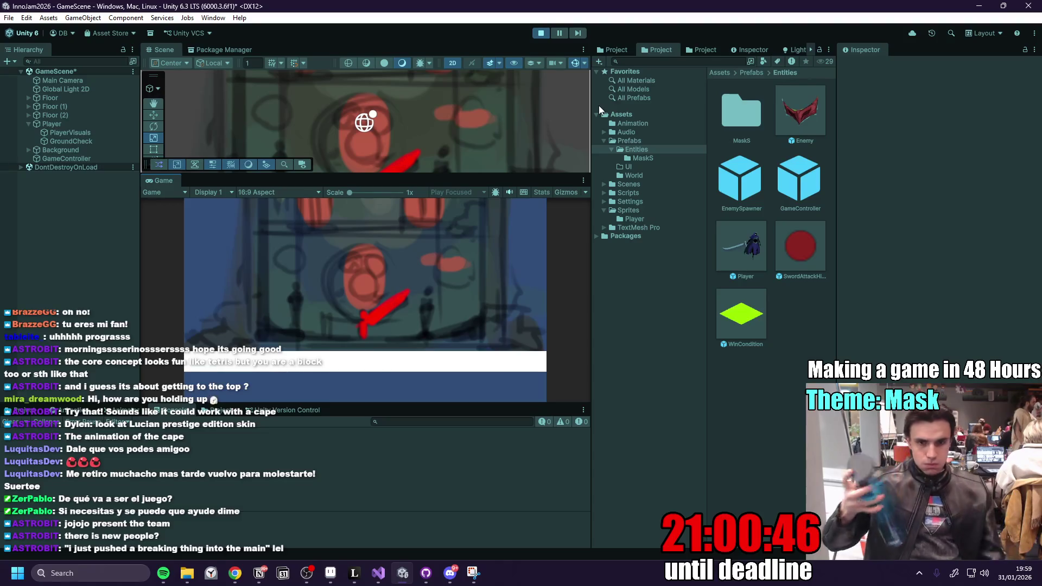
click(541, 33)
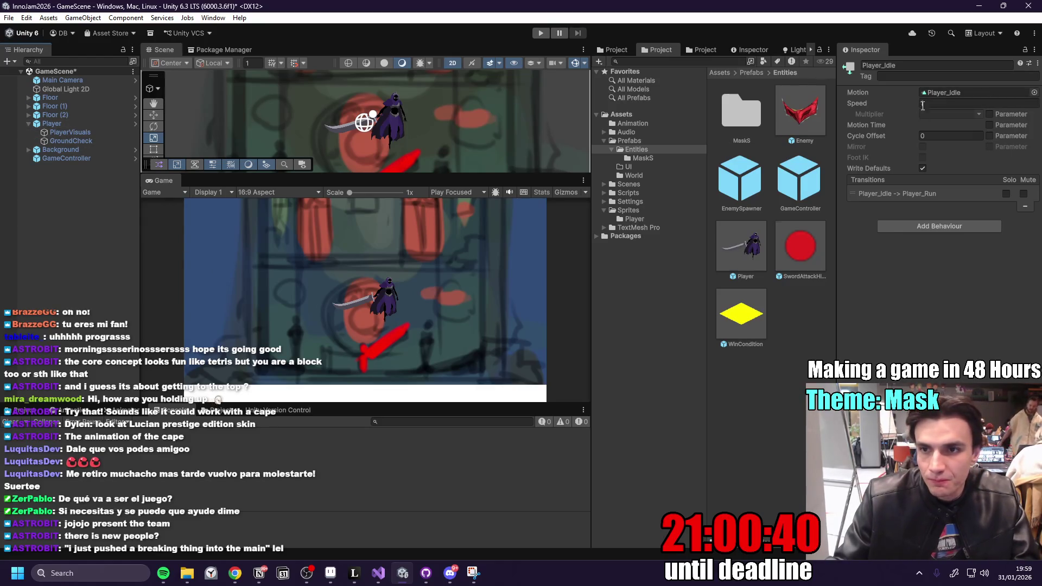
click(134, 125)
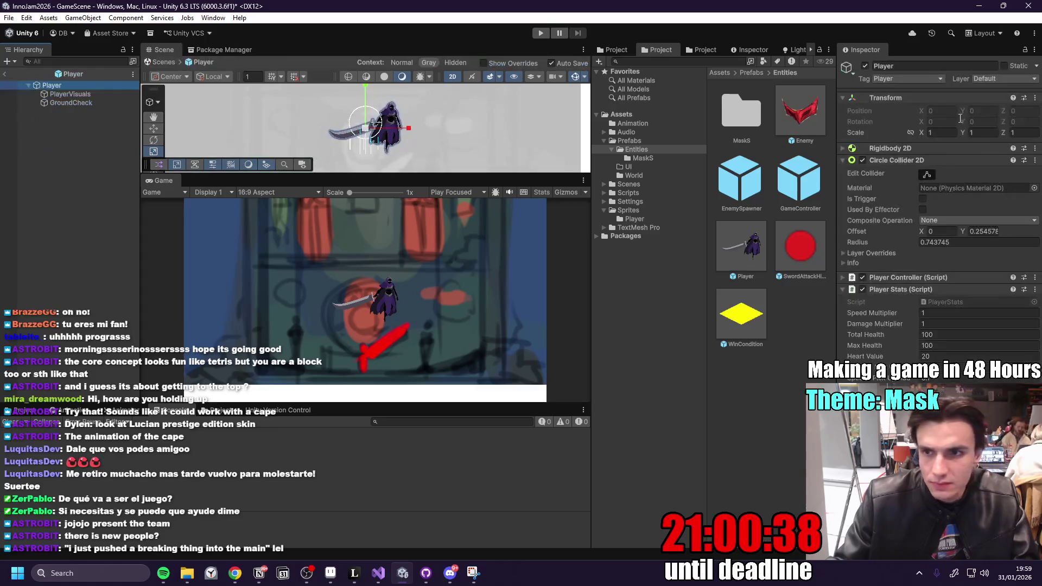
- Set the Player prefab and all children to the Player layer, then start a GameScene play-test
click(1017, 79)
click(1005, 163)
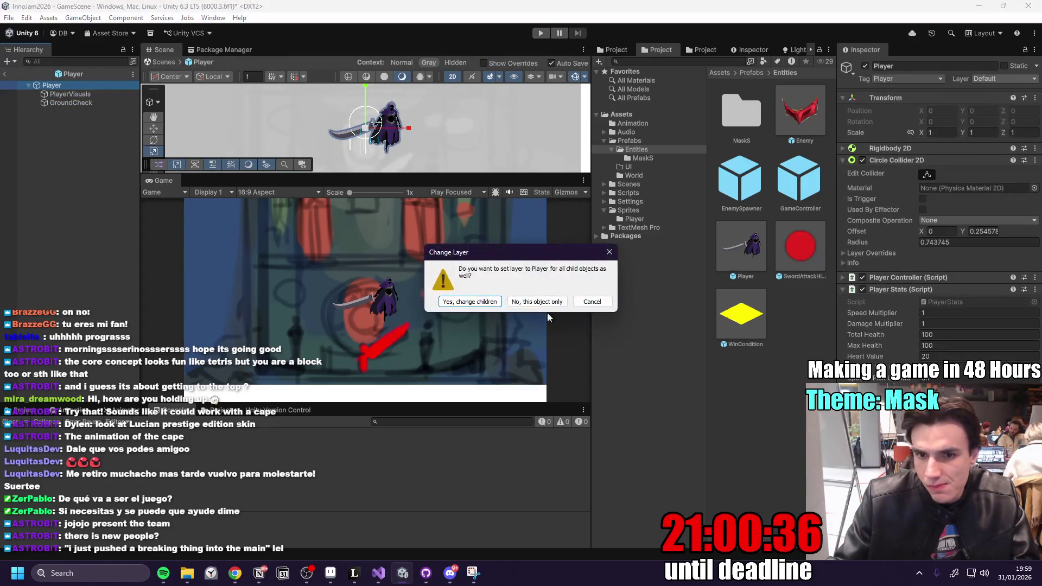
click(474, 306)
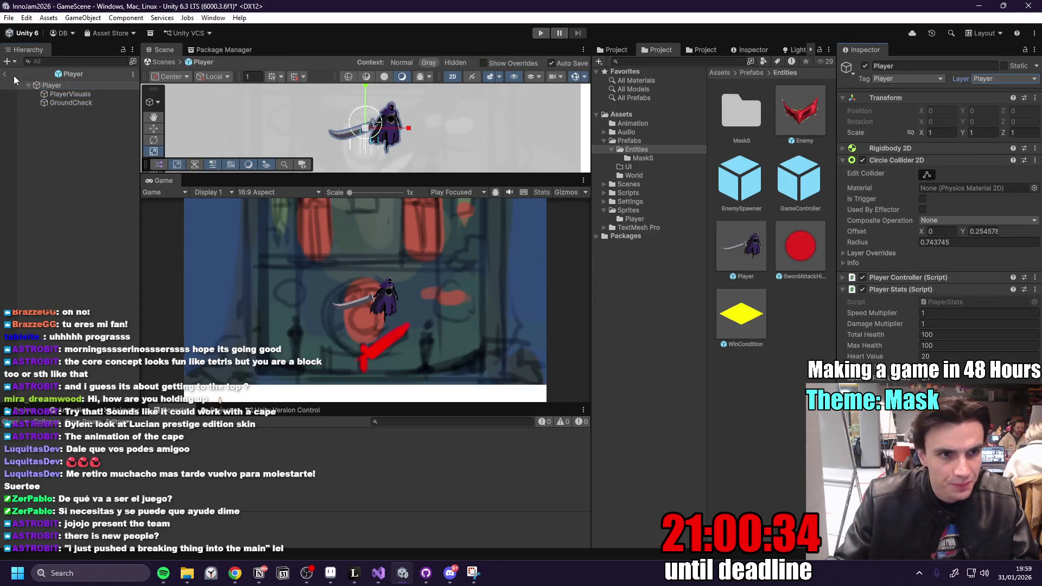
click(5, 74)
click(541, 33)
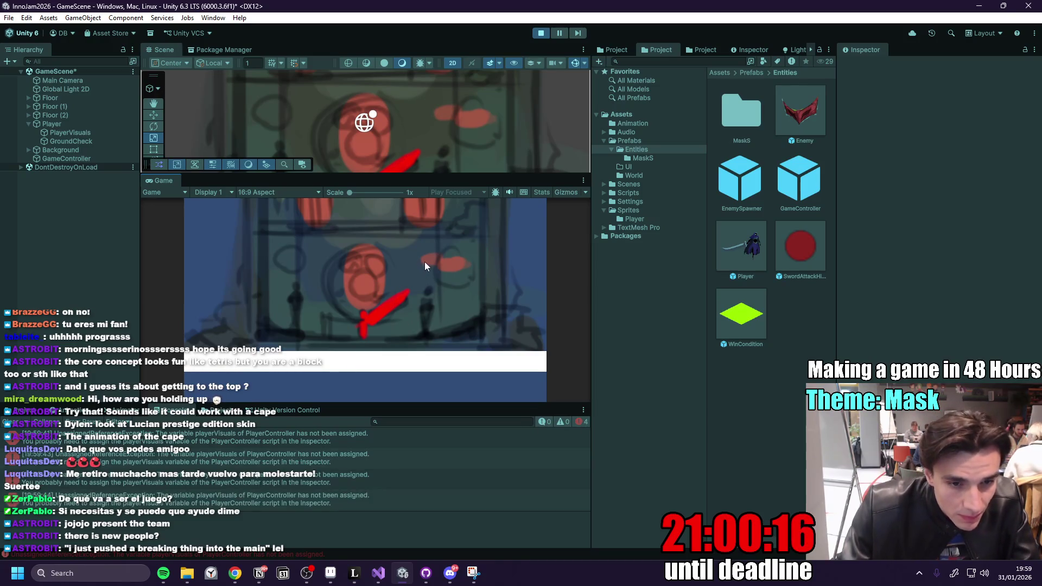
click(540, 33)
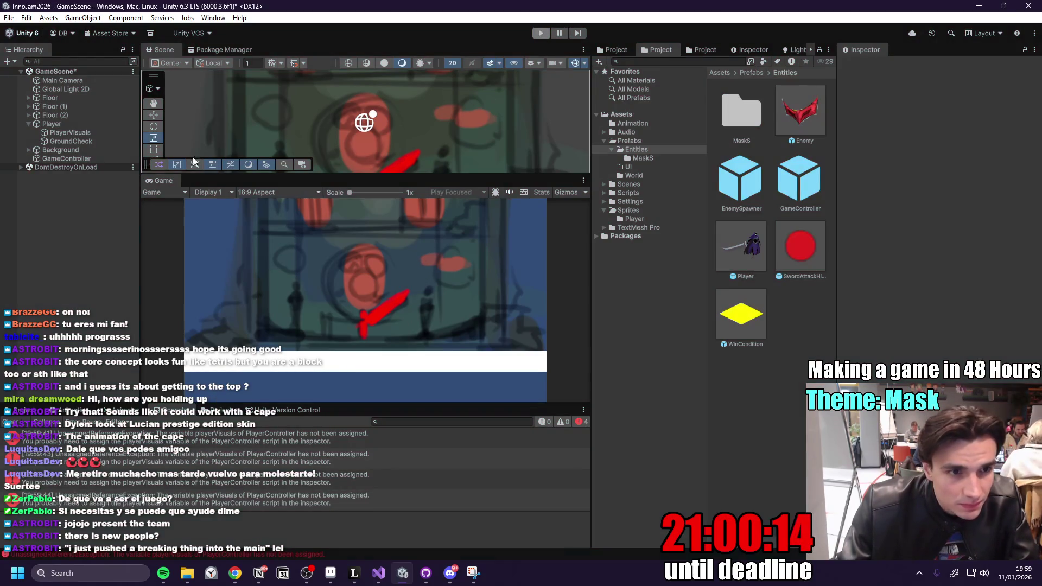
click(132, 123)
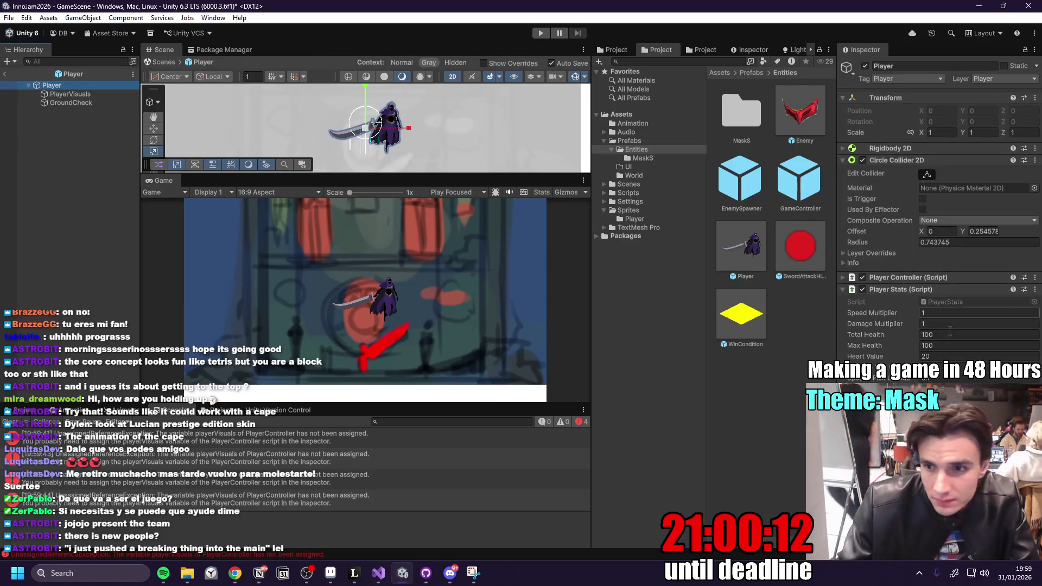
click(977, 277)
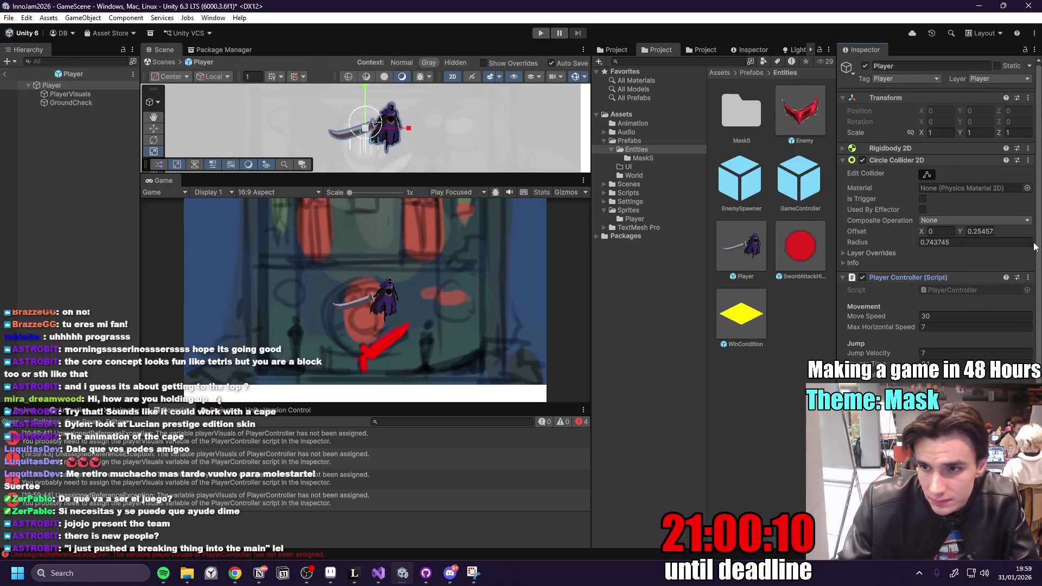
scroll(1040, 231, down, 10)
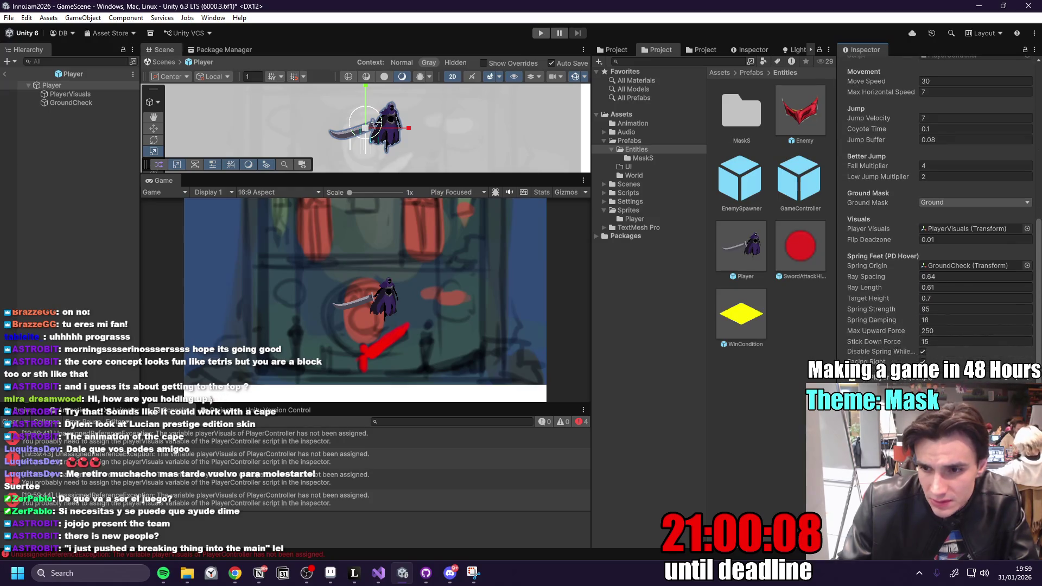
scroll(1040, 277, up, 5)
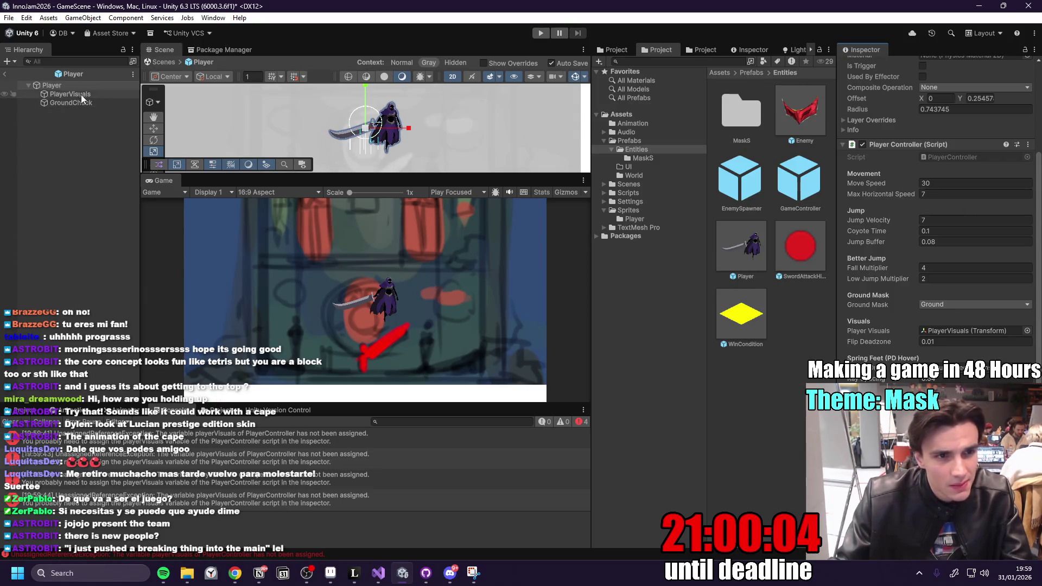
click(63, 95)
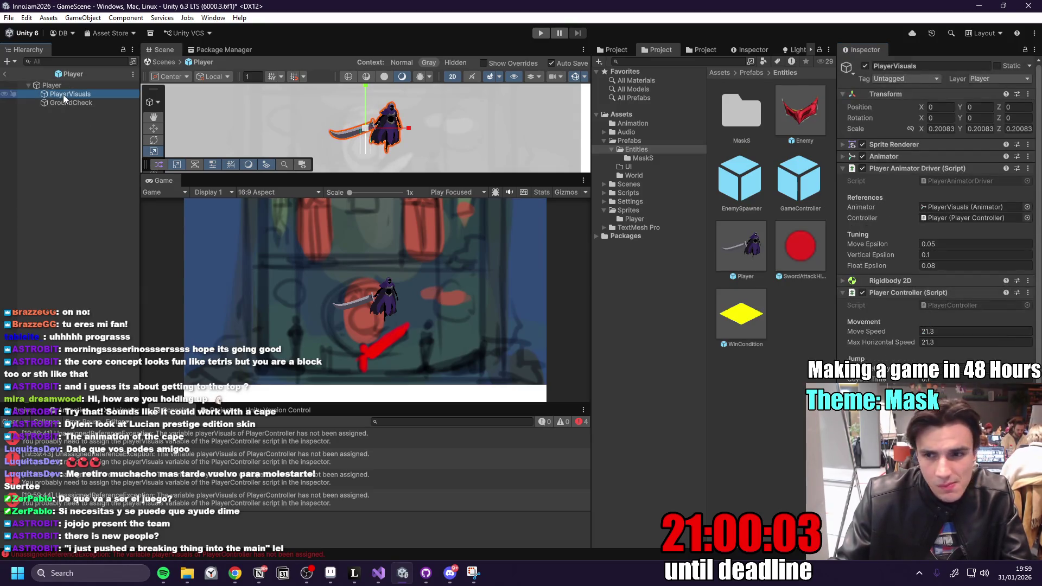
click(4, 73)
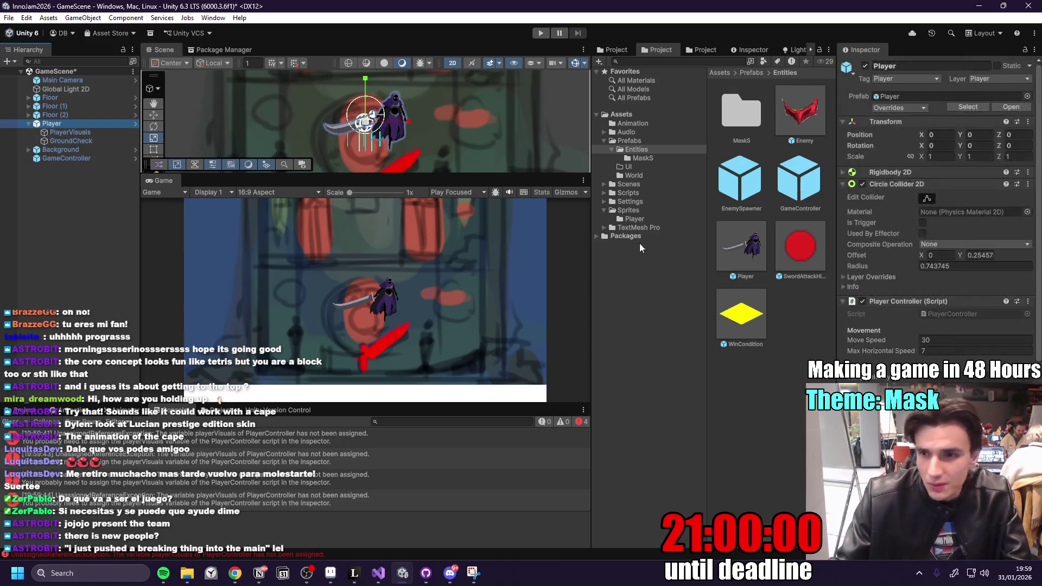
scroll(934, 244, down, 5)
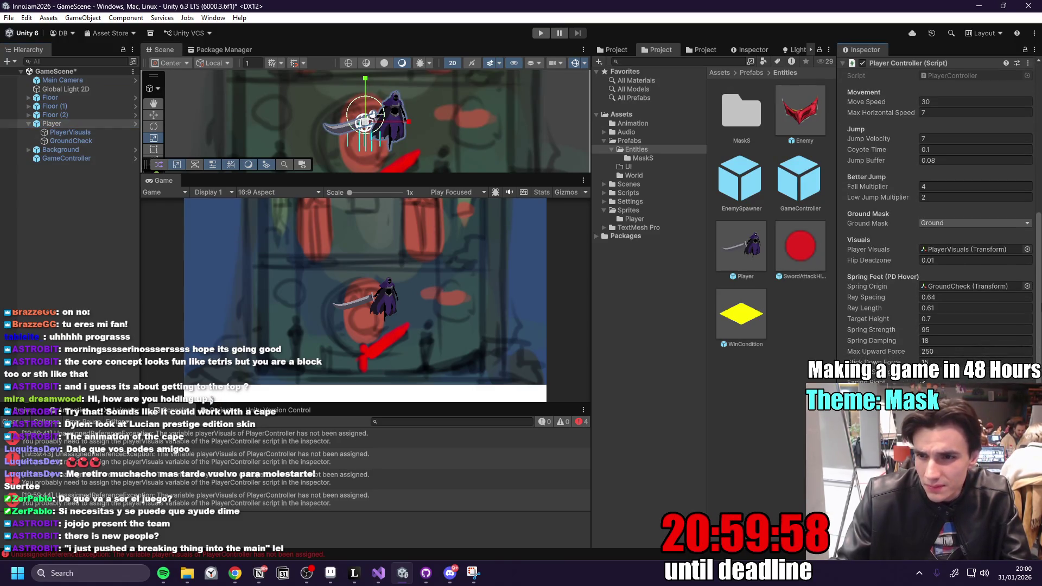
click(541, 33)
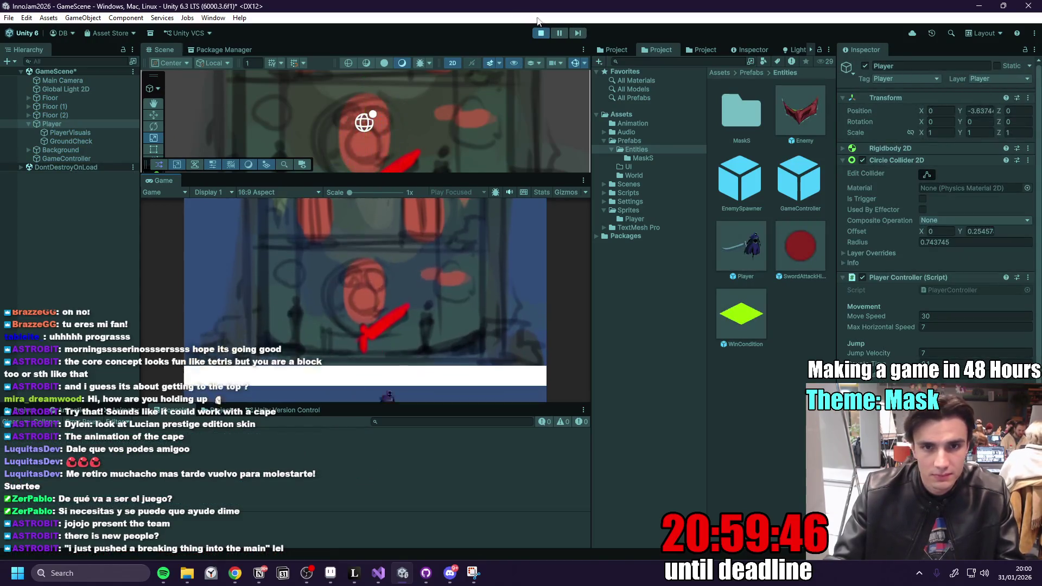
- Pause and resume the running play-test
scroll(1038, 347, down, 3)
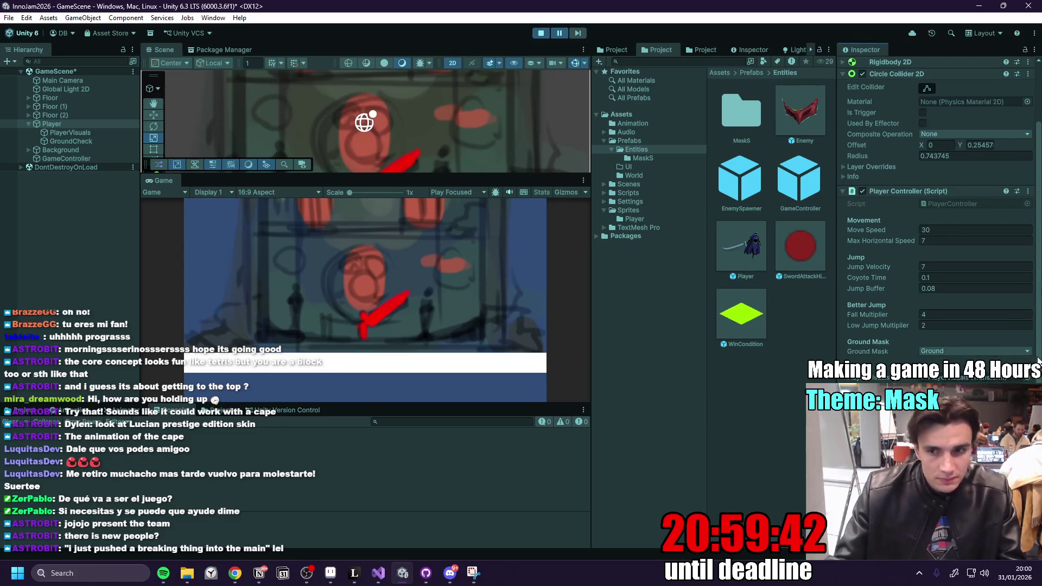
scroll(1039, 360, down, 5)
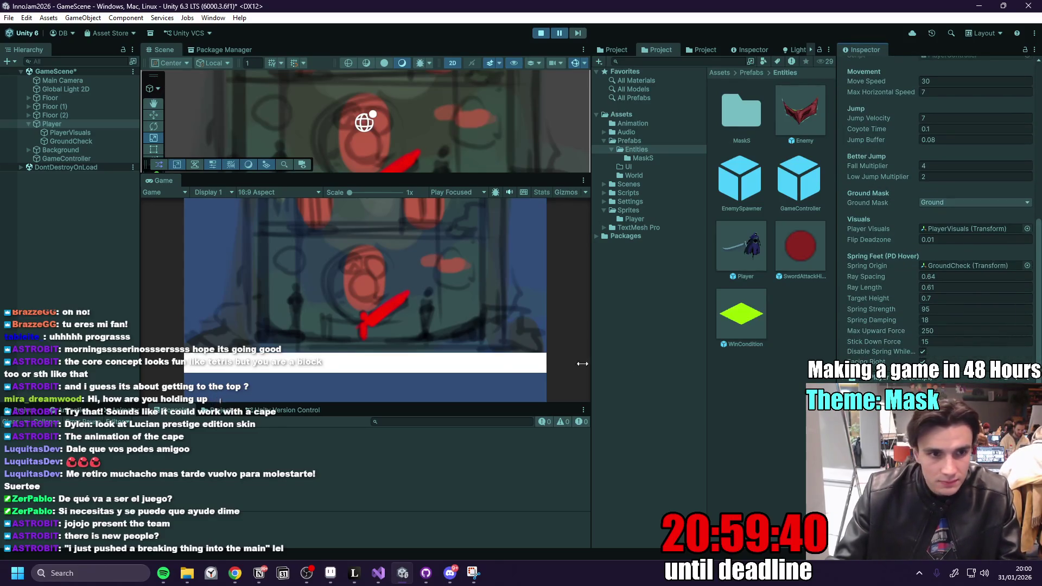
click(563, 31)
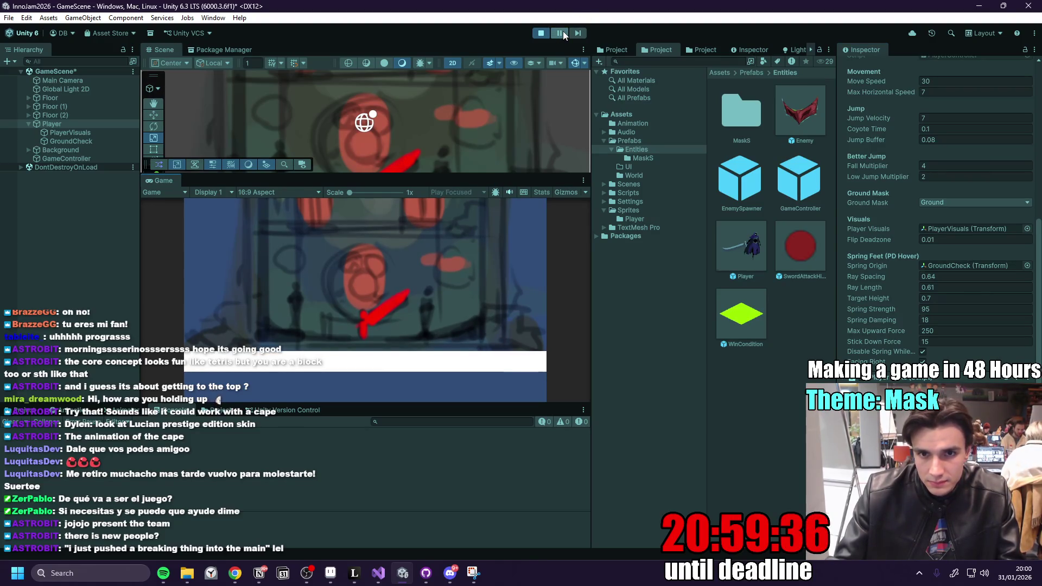
click(444, 257)
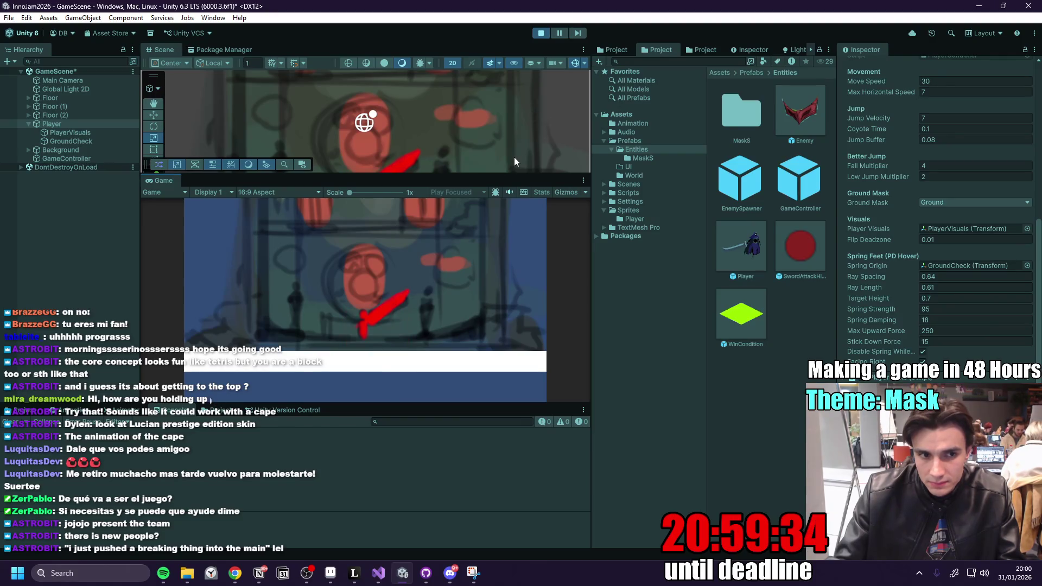
- Swing the sword attack seven times in the Game view, then stop the play-test
click(459, 244)
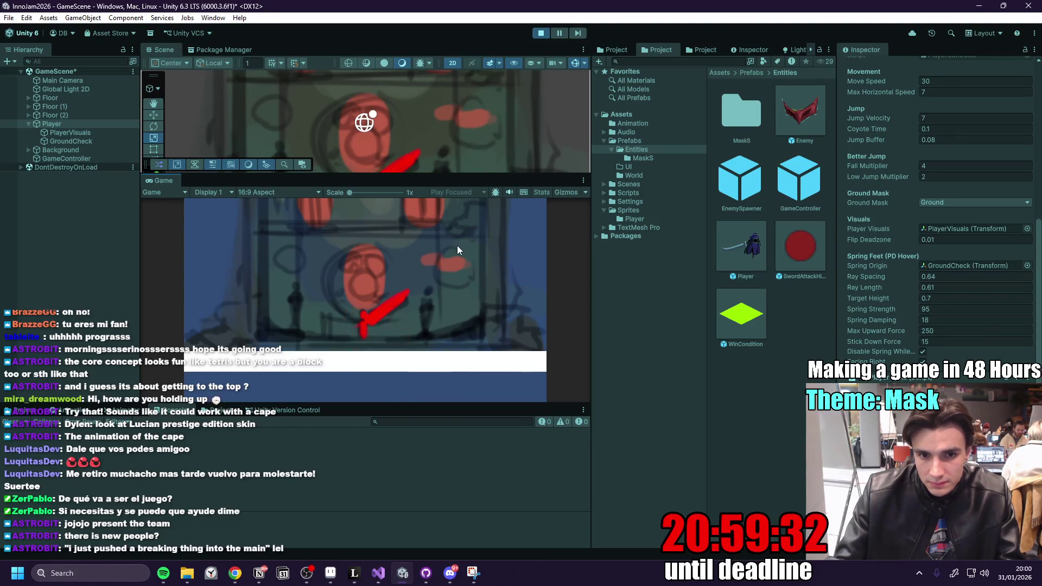
click(458, 245)
click(458, 246)
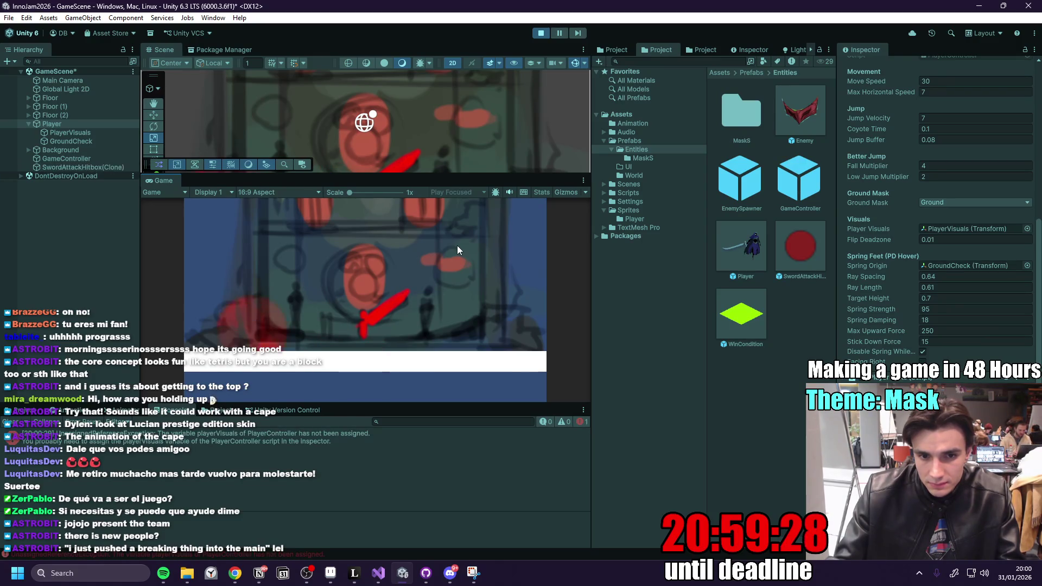
click(457, 246)
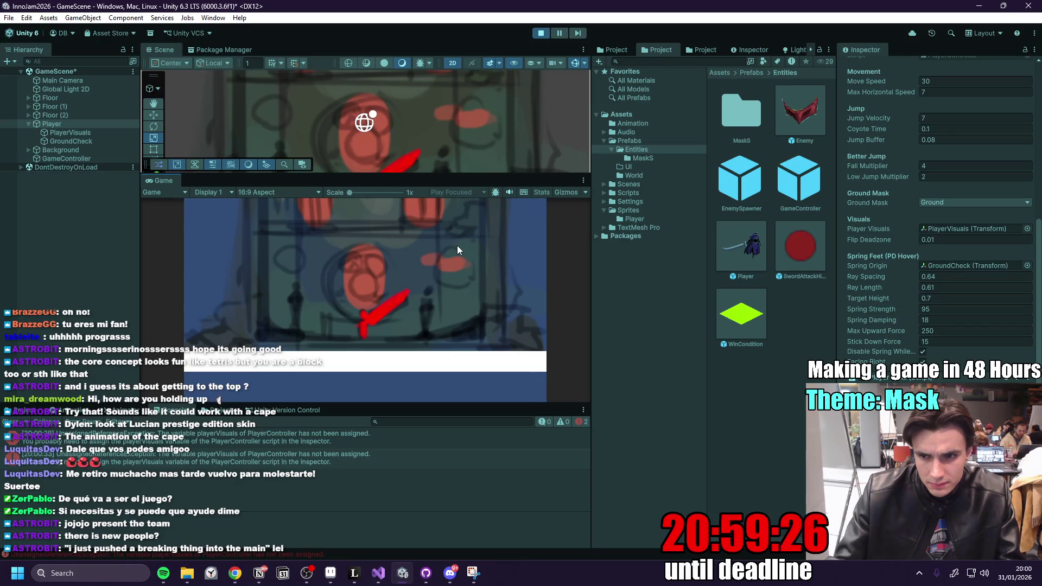
click(457, 245)
click(457, 244)
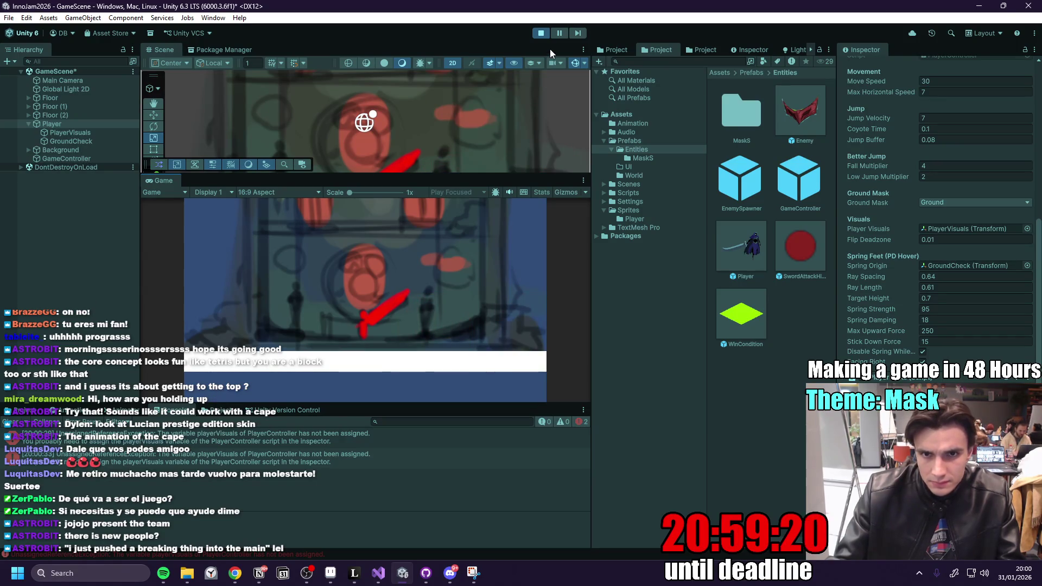
click(521, 261)
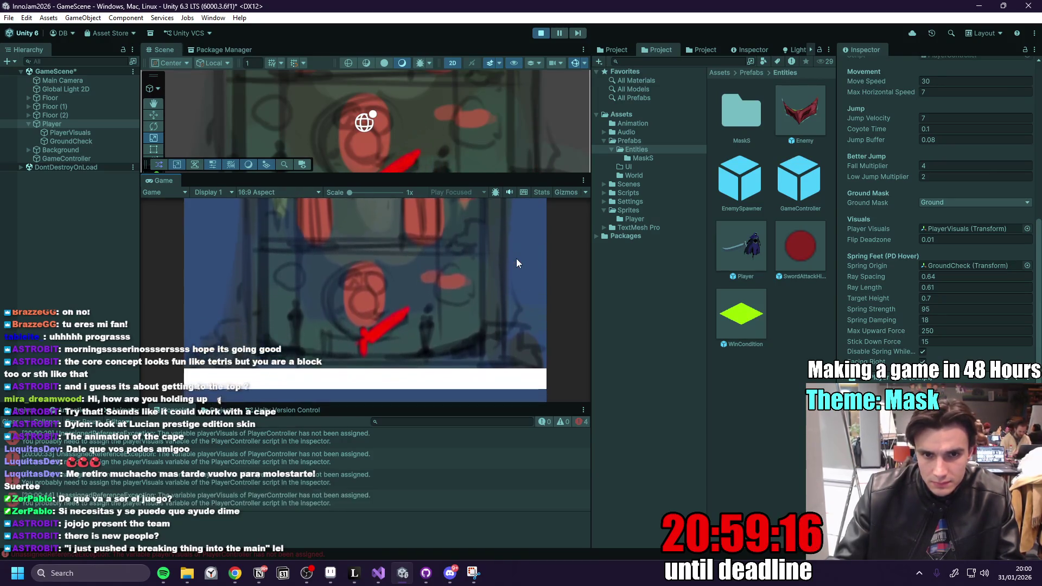
click(541, 33)
click(83, 140)
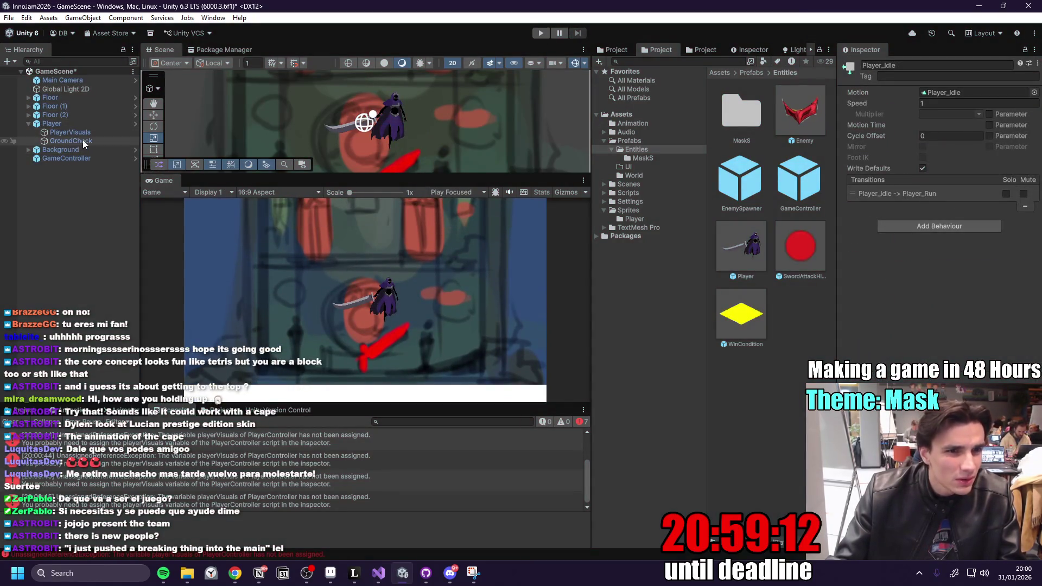
- Enter the Player prefab, select PlayerVisuals, and open its Player Animator Driver script in Visual Studio
click(85, 132)
click(88, 143)
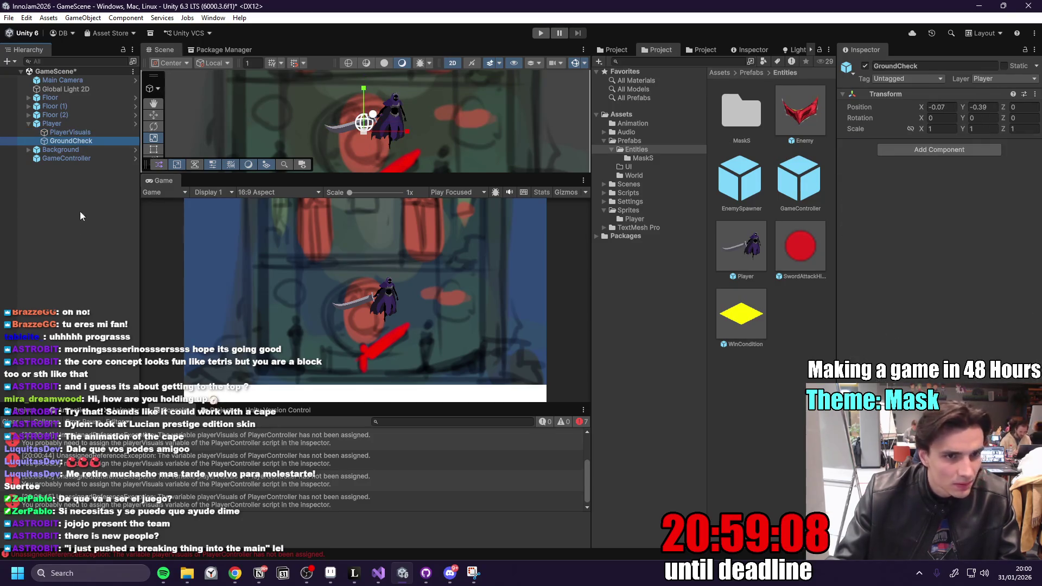
click(97, 125)
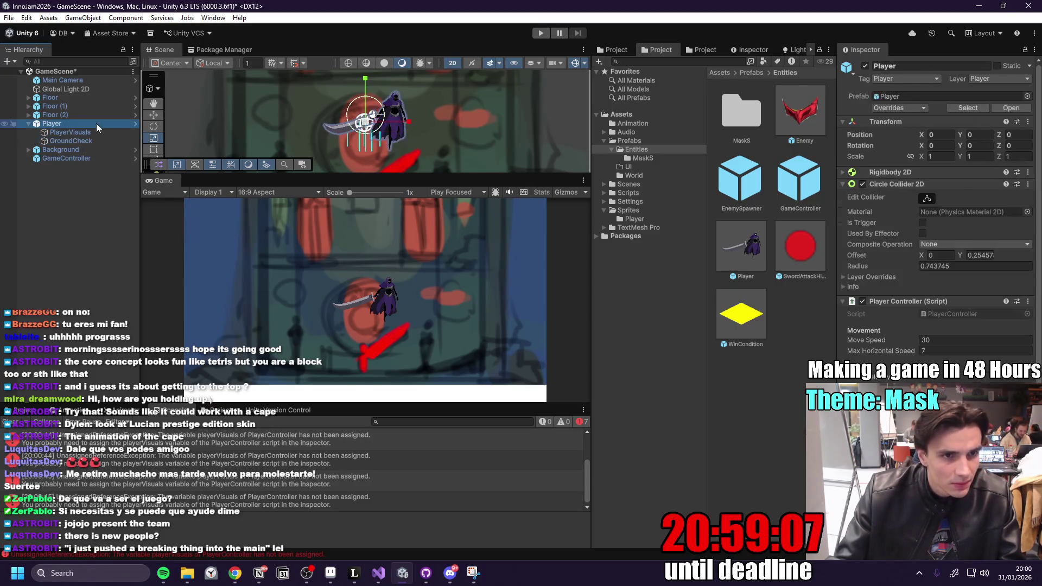
click(135, 123)
click(71, 94)
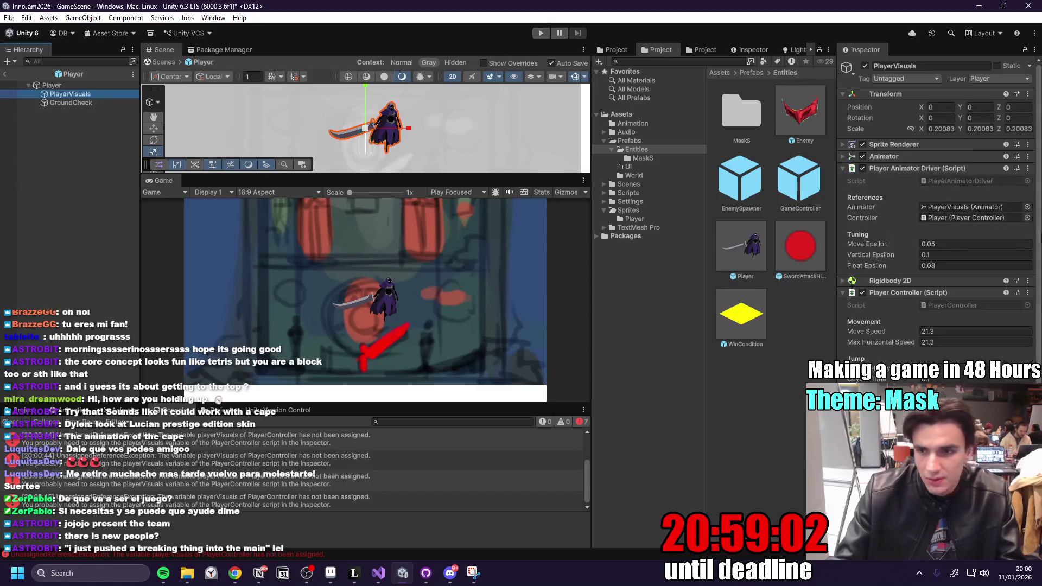
click(1027, 169)
click(966, 326)
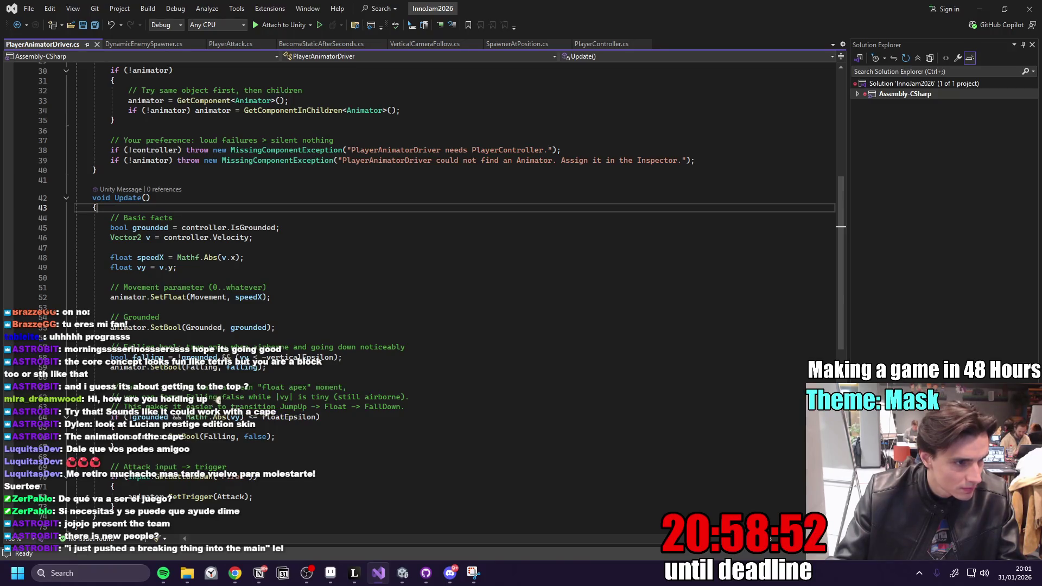
- Review the Update method of PlayerAnimatorDriver.cs, then return to the Unity editor
key(alt+Tab)
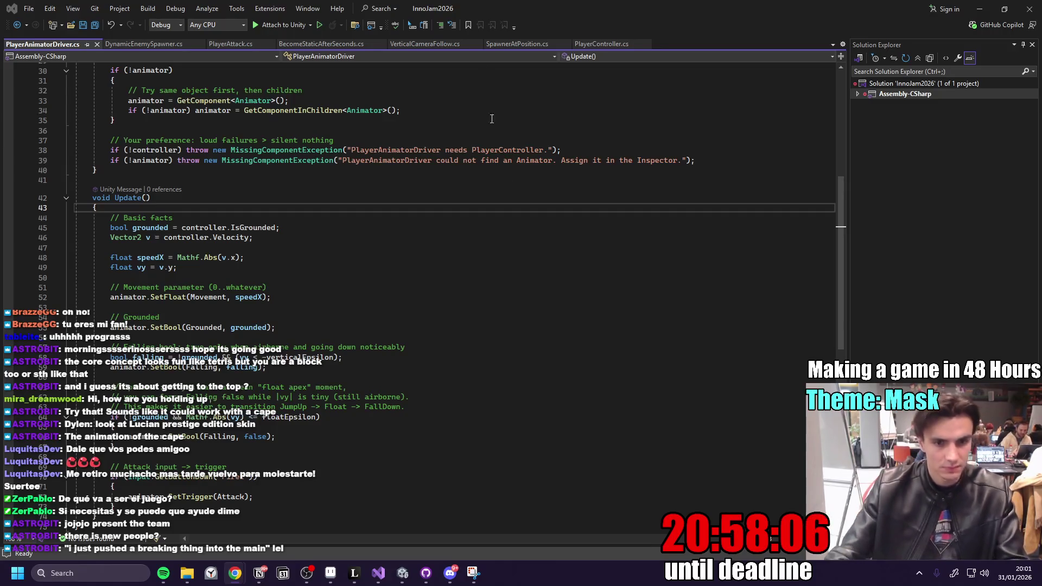
click(403, 573)
- Remove the Player Animator Driver component from PlayerVisuals
click(1028, 168)
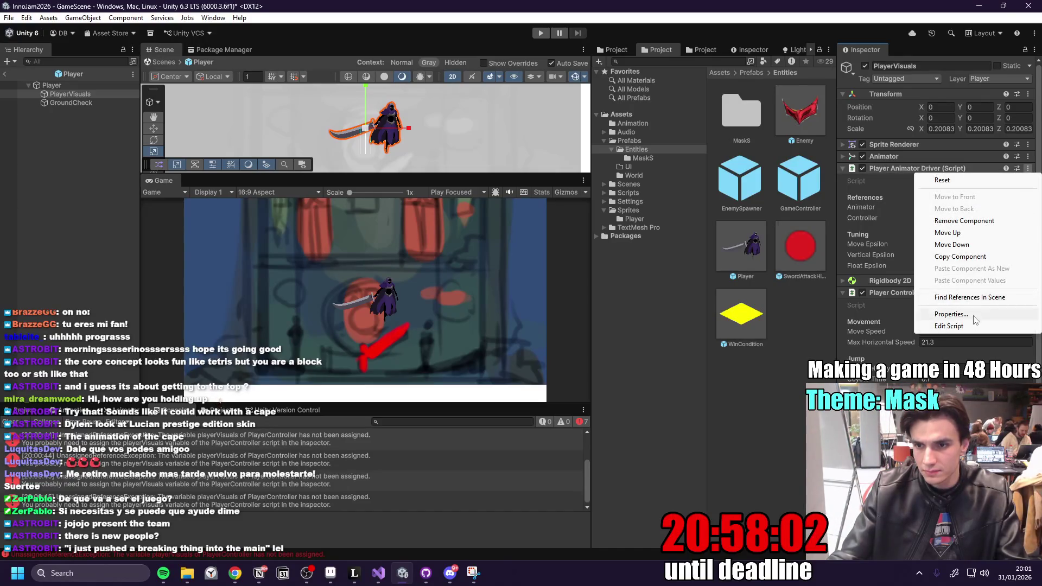
click(972, 225)
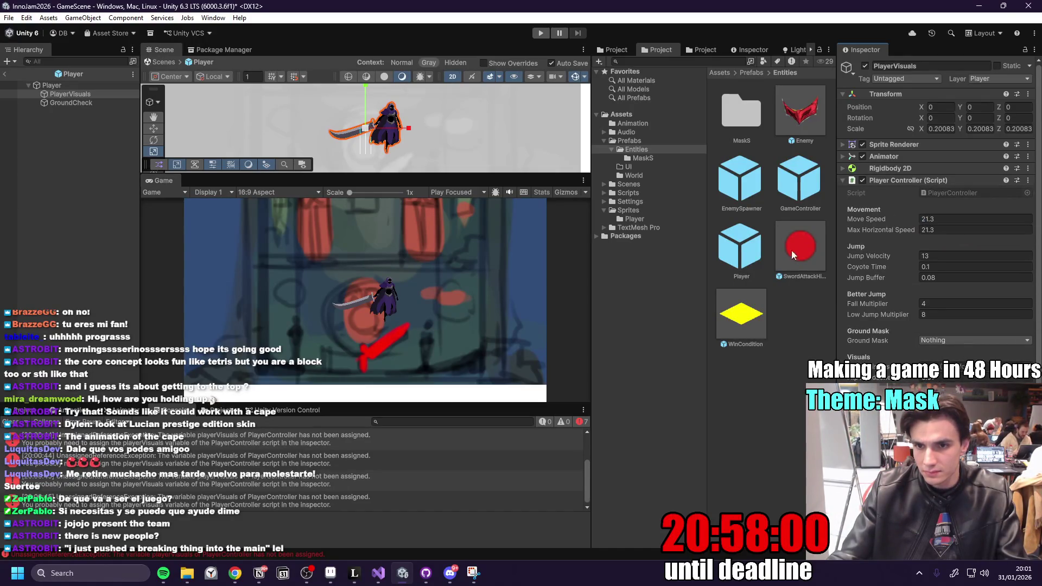
click(628, 193)
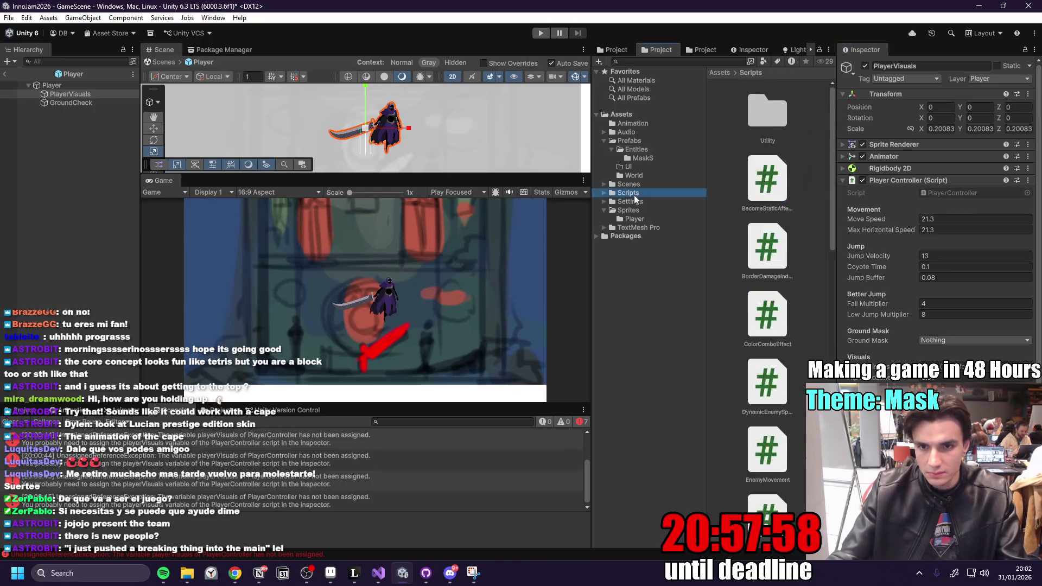
- Delete the PlayerAnimatorDriver script from Assets/Scripts and start a play-test
scroll(788, 288, down, 1)
scroll(788, 288, down, 10)
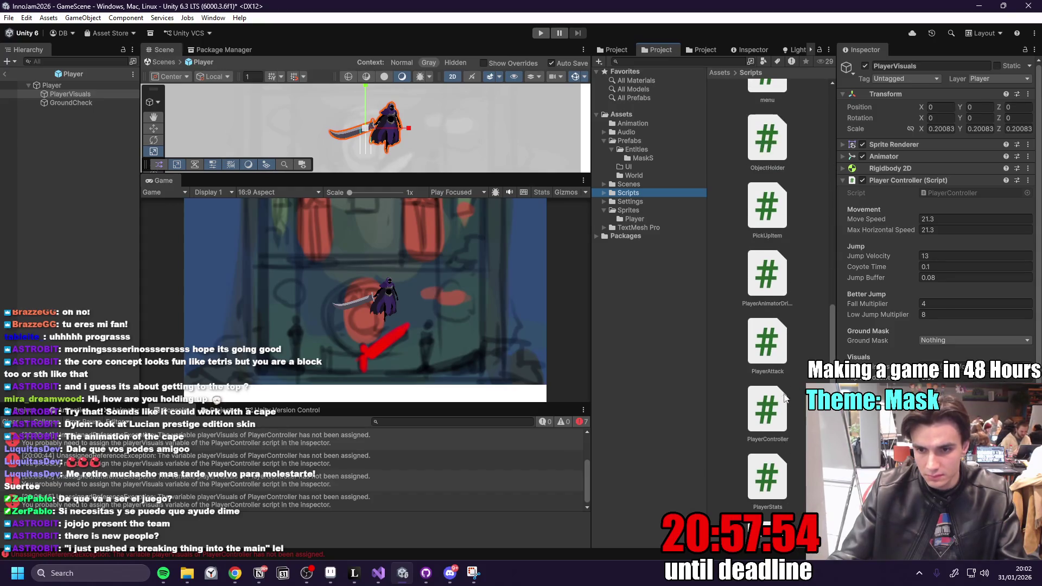
scroll(786, 400, down, 2)
scroll(779, 324, up, 2)
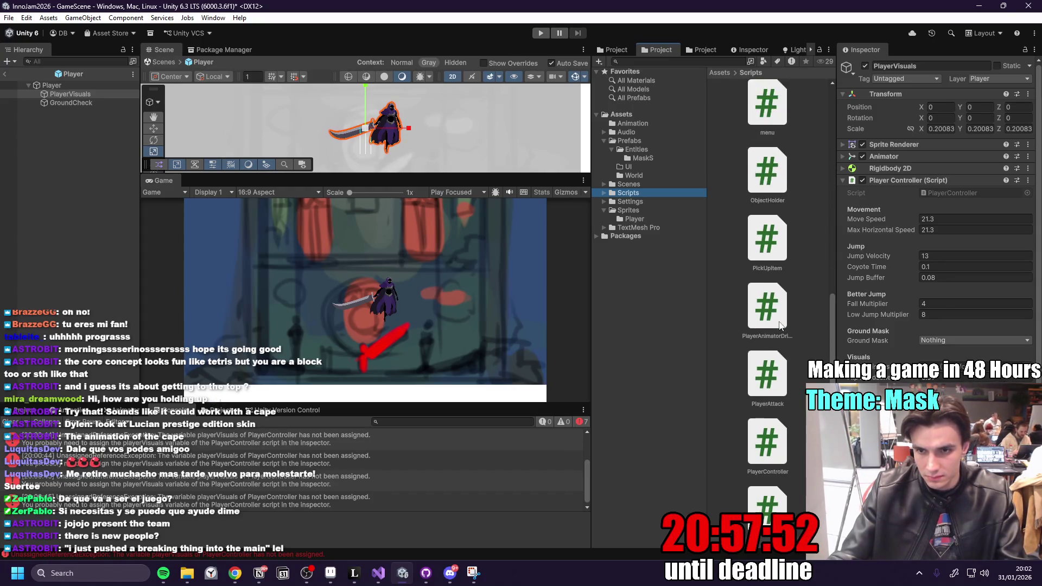
click(775, 313)
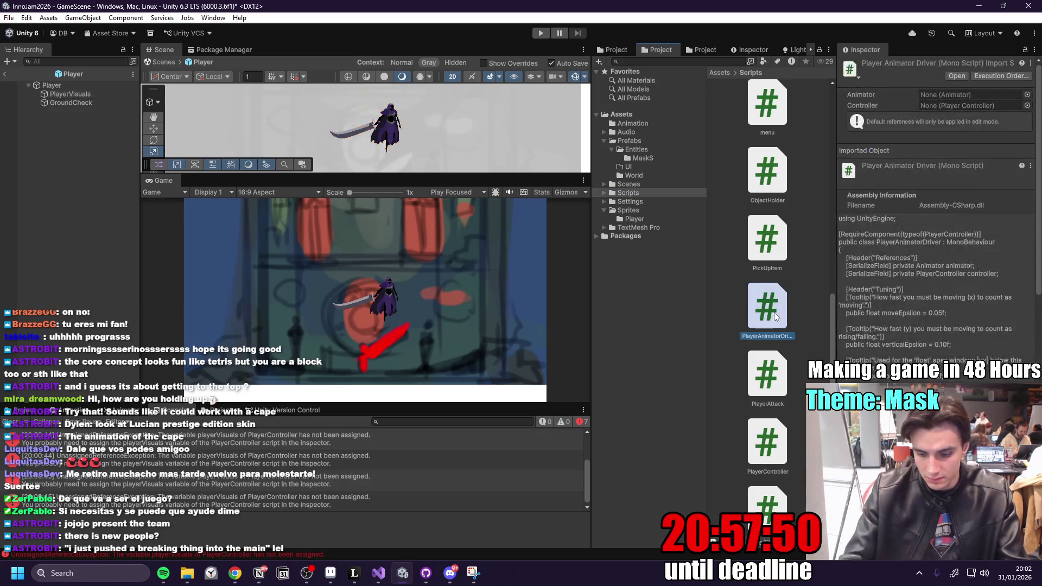
key(Delete)
click(527, 305)
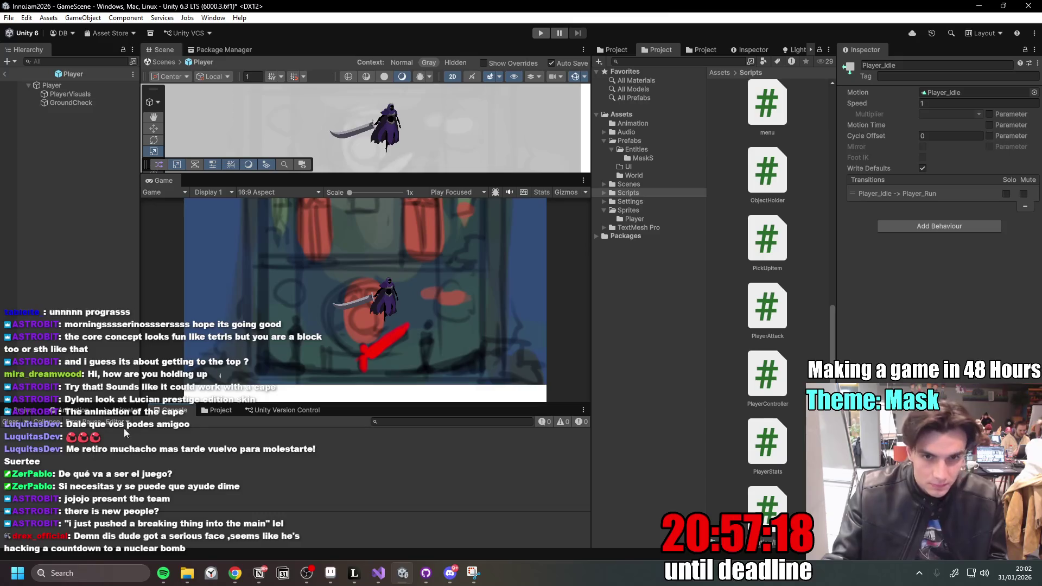
click(540, 34)
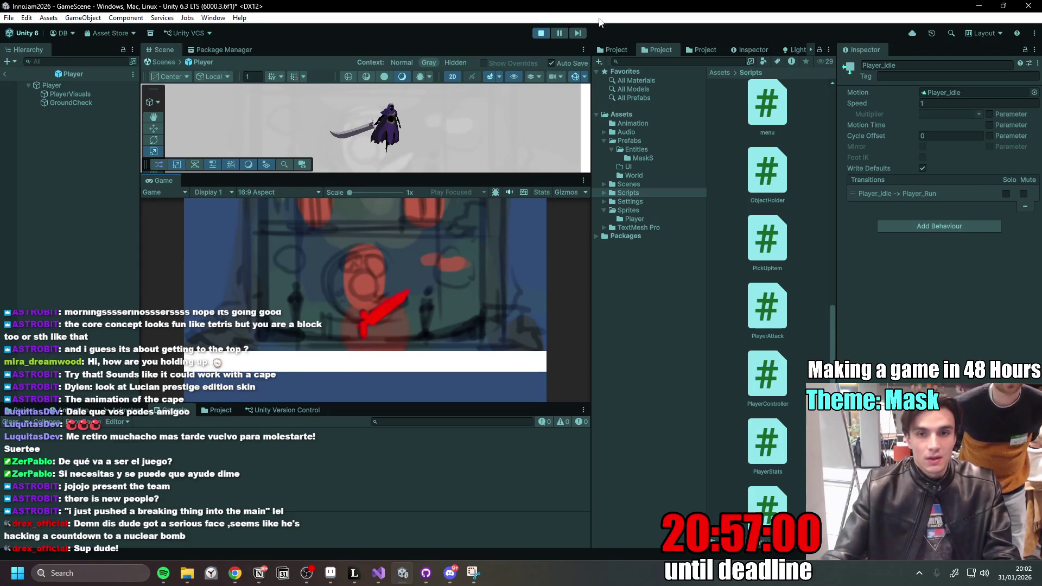
click(541, 34)
click(71, 94)
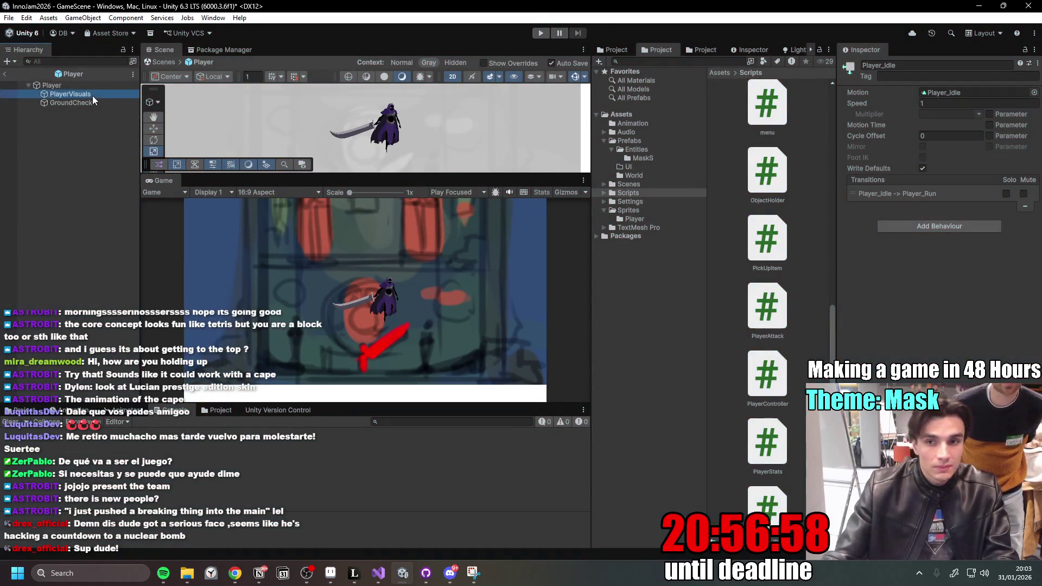
- Remove the duplicate Player Controller from PlayerVisuals and briefly play-test the game
click(845, 184)
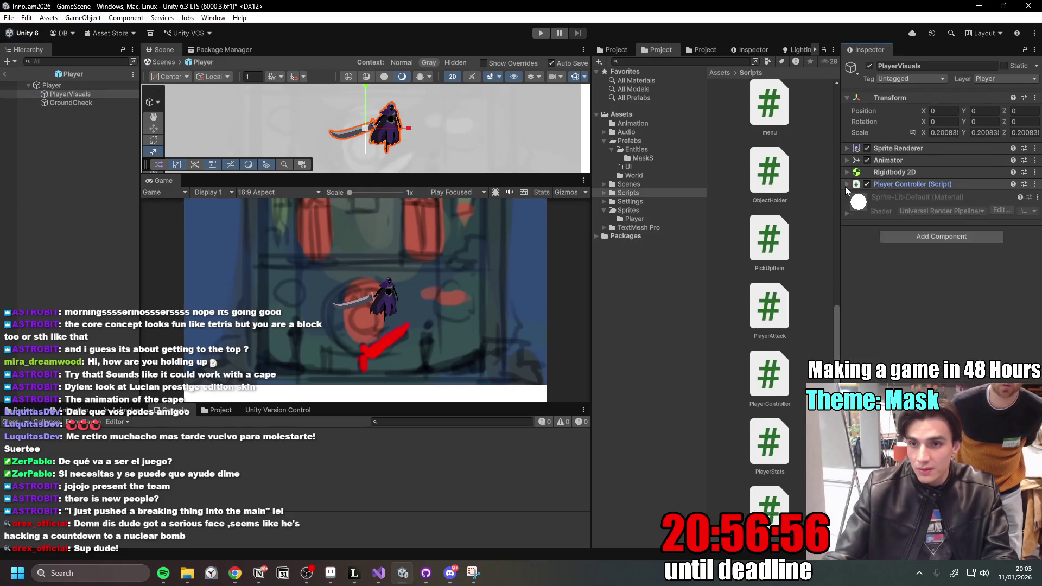
click(54, 87)
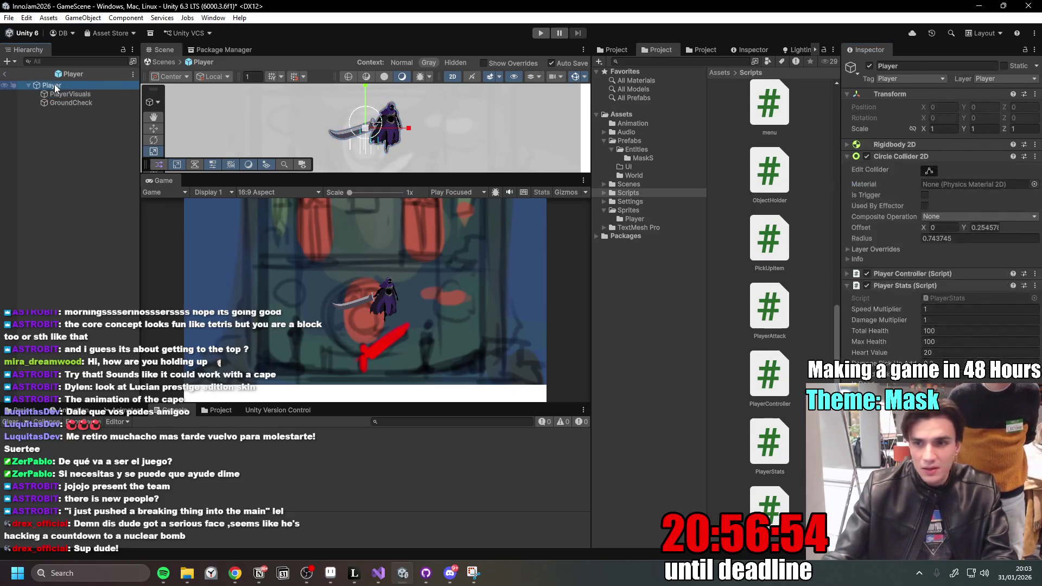
click(71, 94)
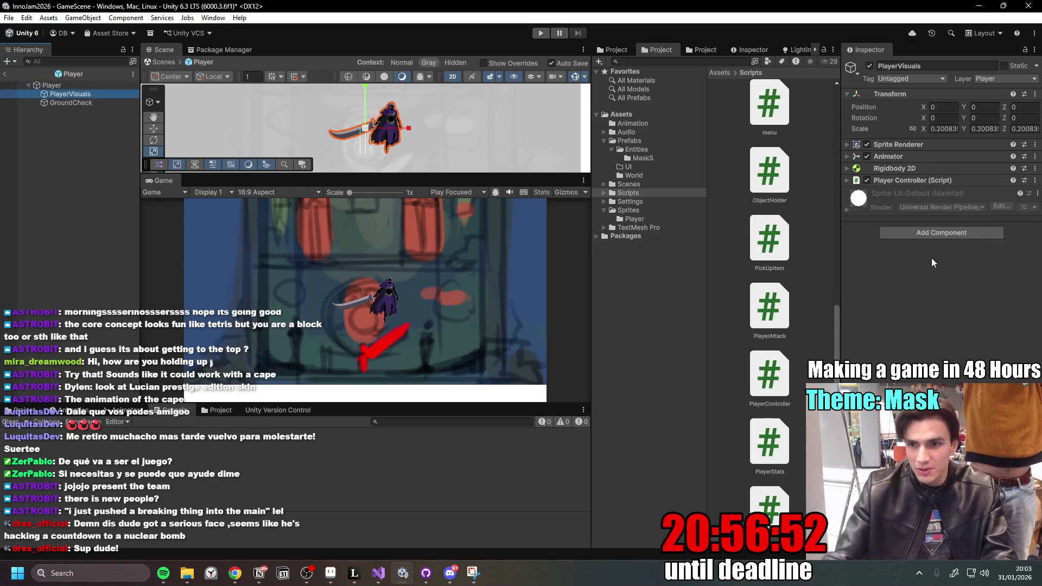
click(1035, 180)
click(961, 233)
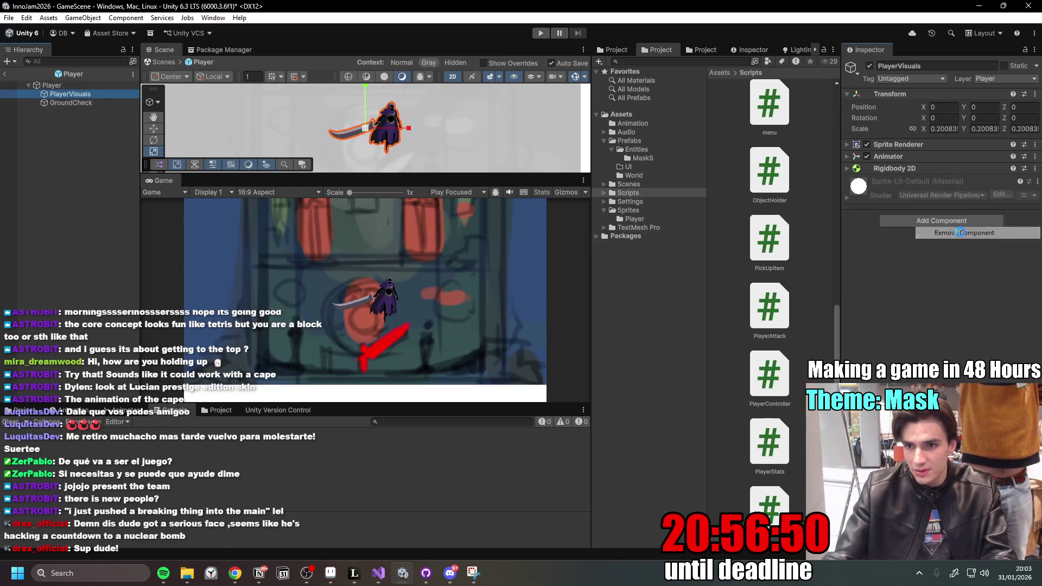
click(70, 139)
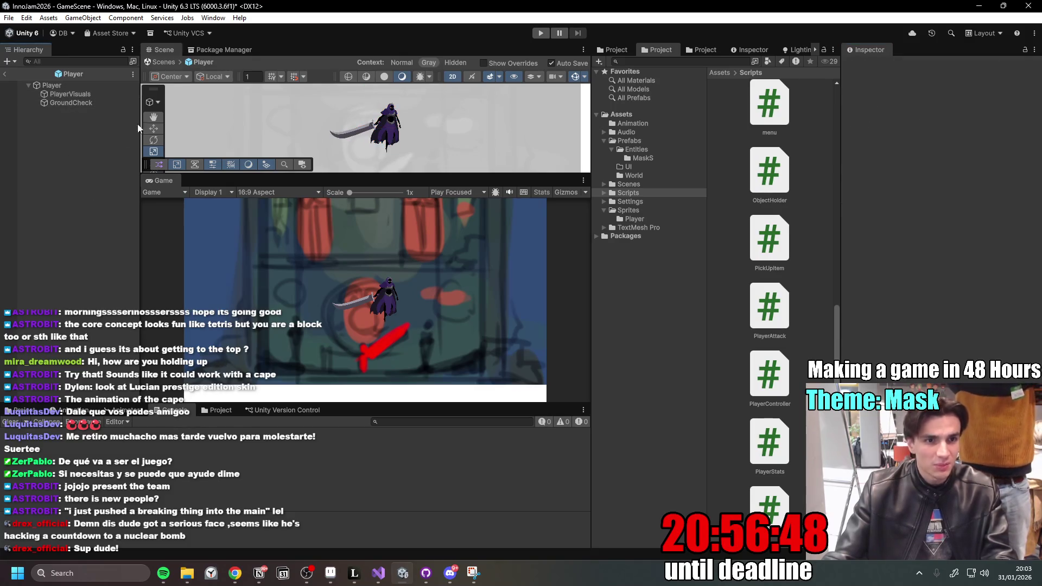
click(536, 33)
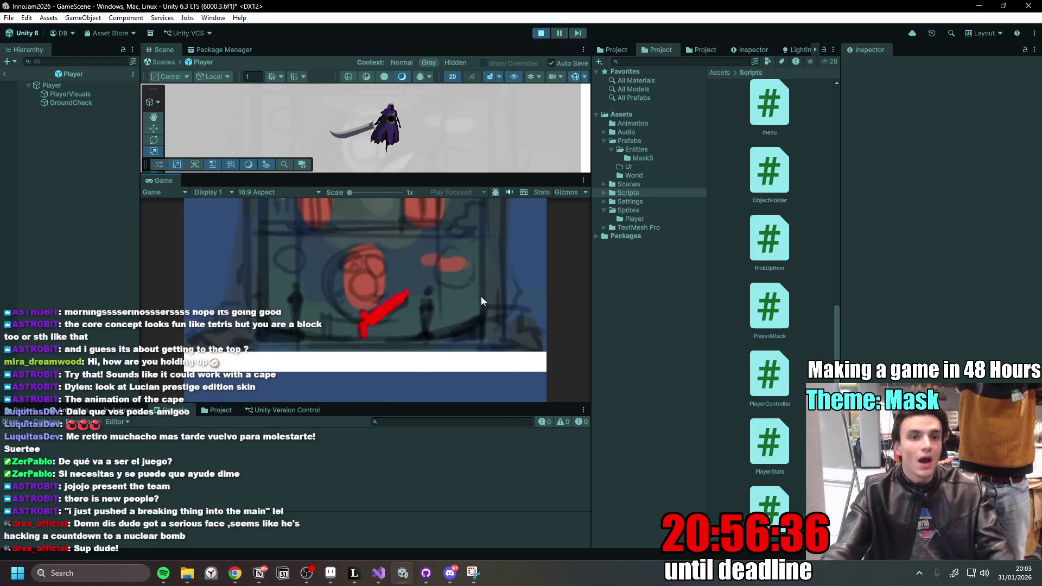
click(541, 33)
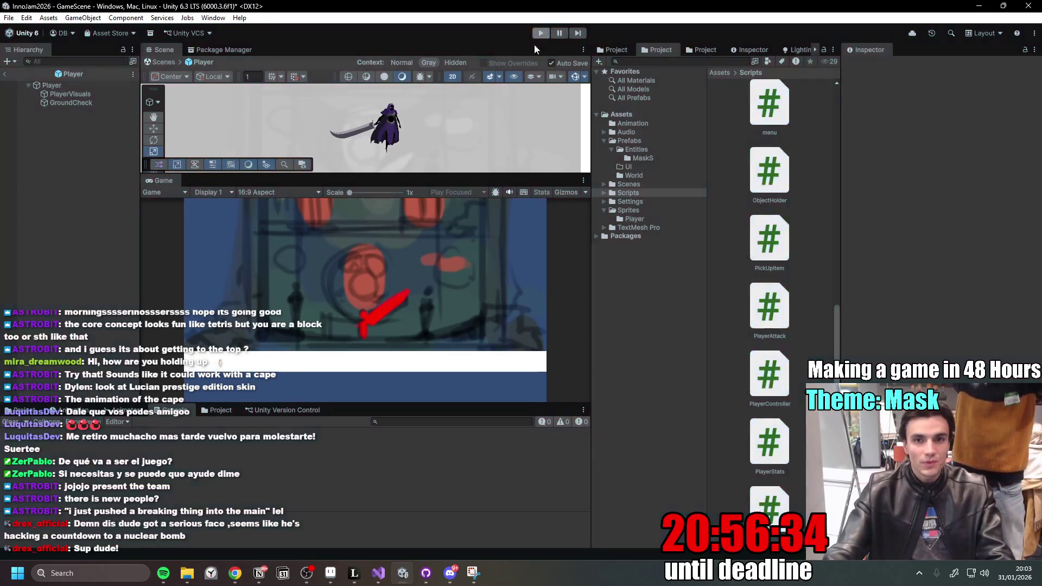
- Back in GameScene, compare Player, PlayerVisuals and GroundCheck components, then reopen the Player prefab
click(10, 76)
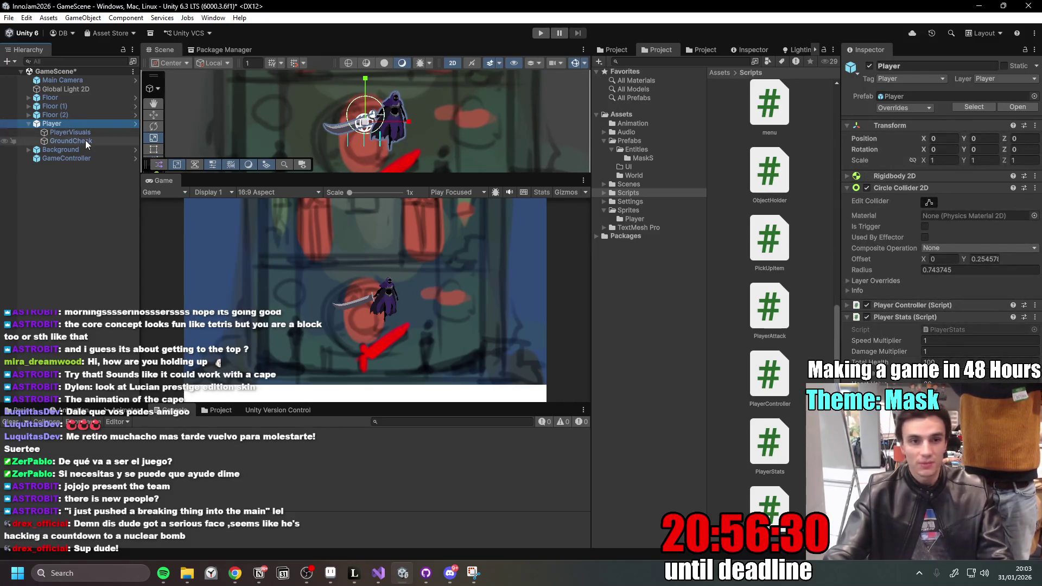
click(86, 140)
click(90, 134)
click(89, 141)
click(96, 133)
click(88, 142)
click(96, 134)
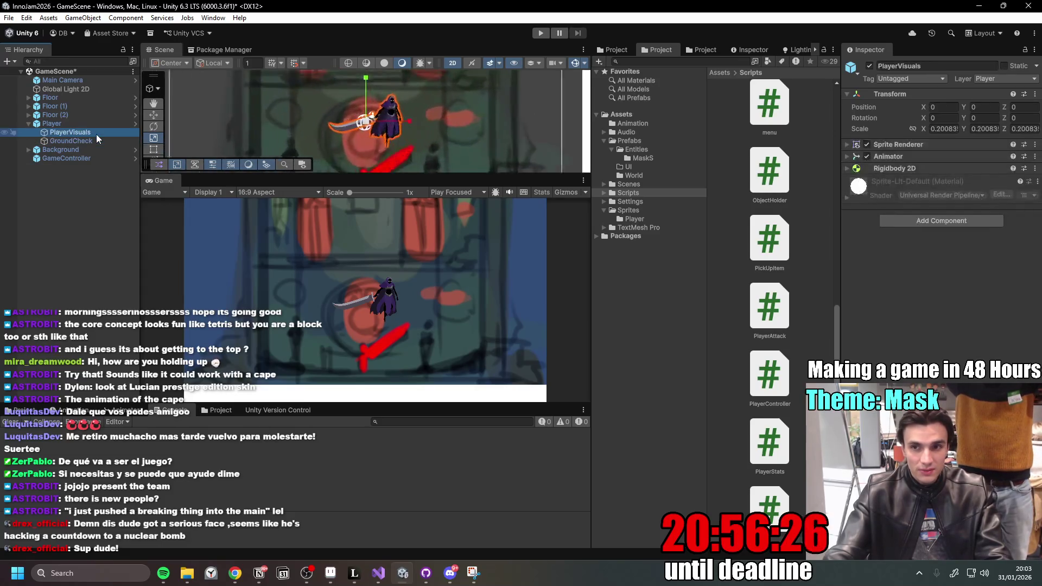
click(86, 125)
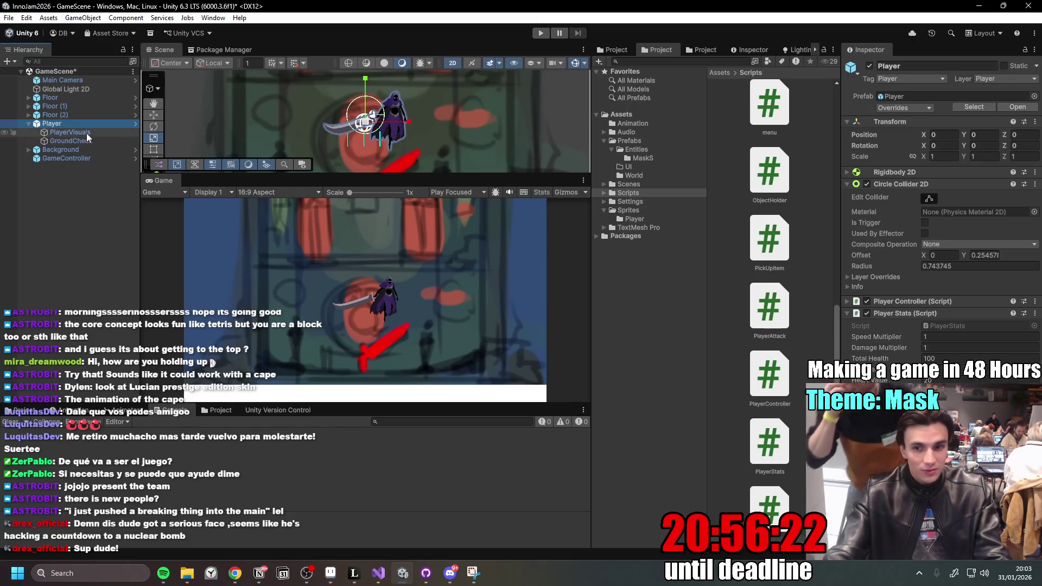
click(86, 133)
click(85, 125)
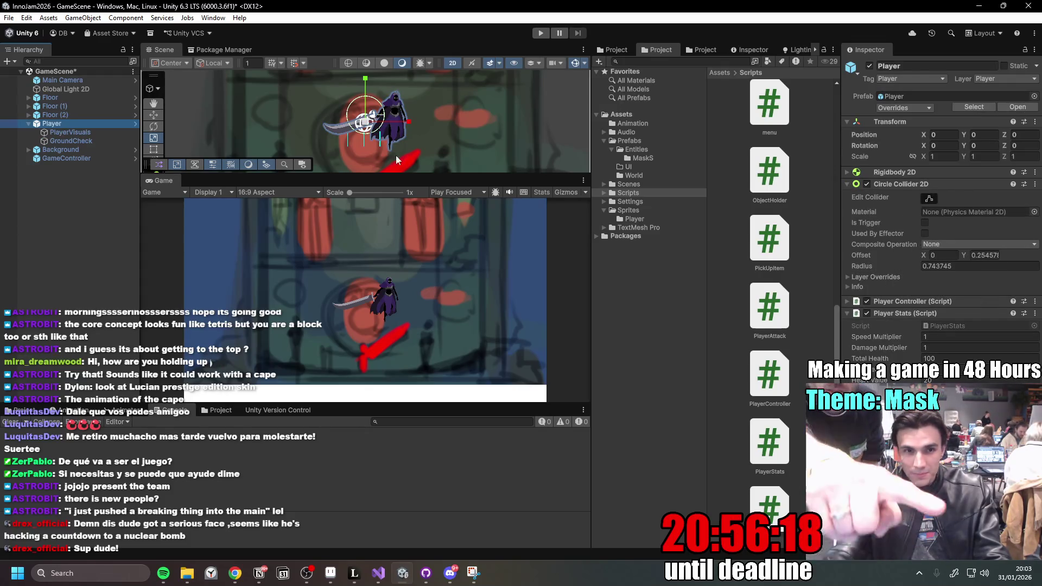
click(91, 133)
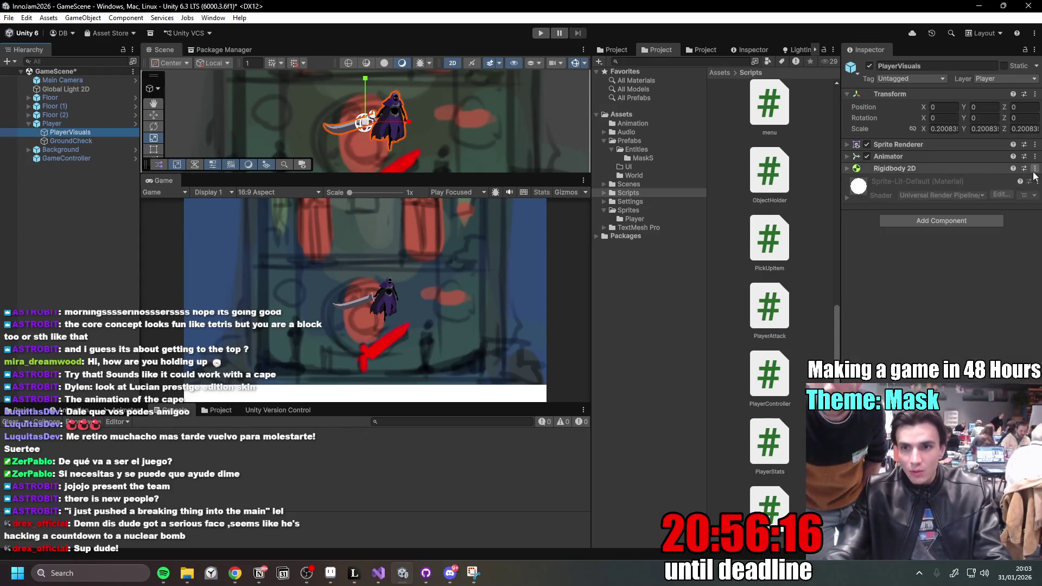
click(135, 124)
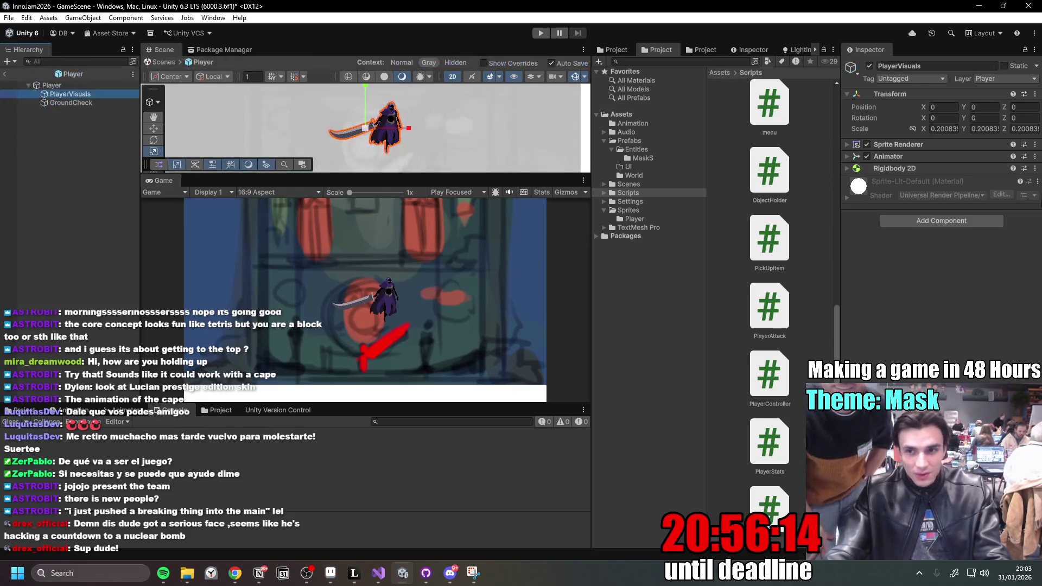
- Remove the Rigidbody 2D from PlayerVisuals and collapse the Player's collider and stats panels
click(1035, 169)
click(950, 191)
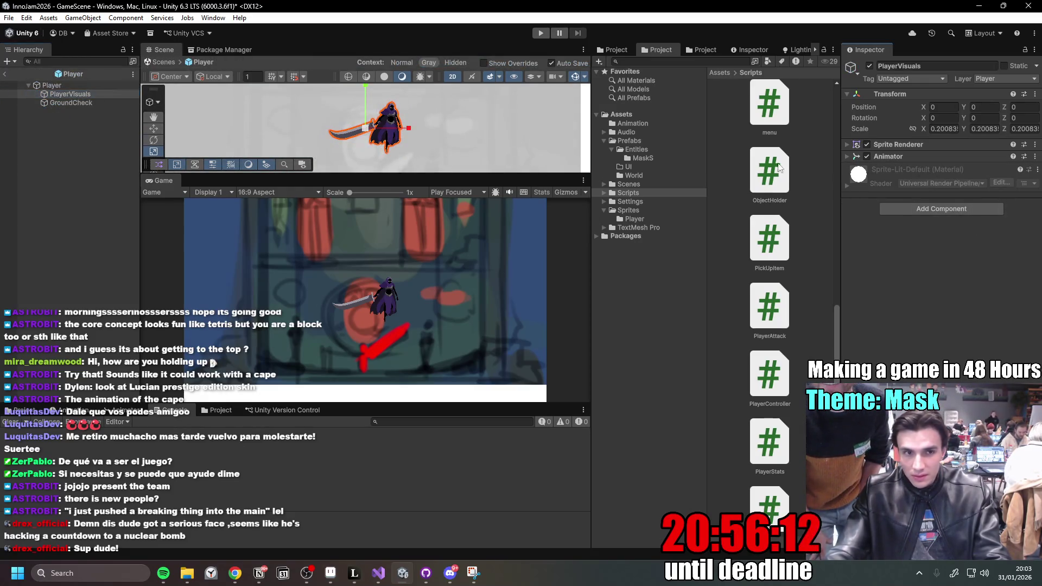
click(77, 93)
click(78, 87)
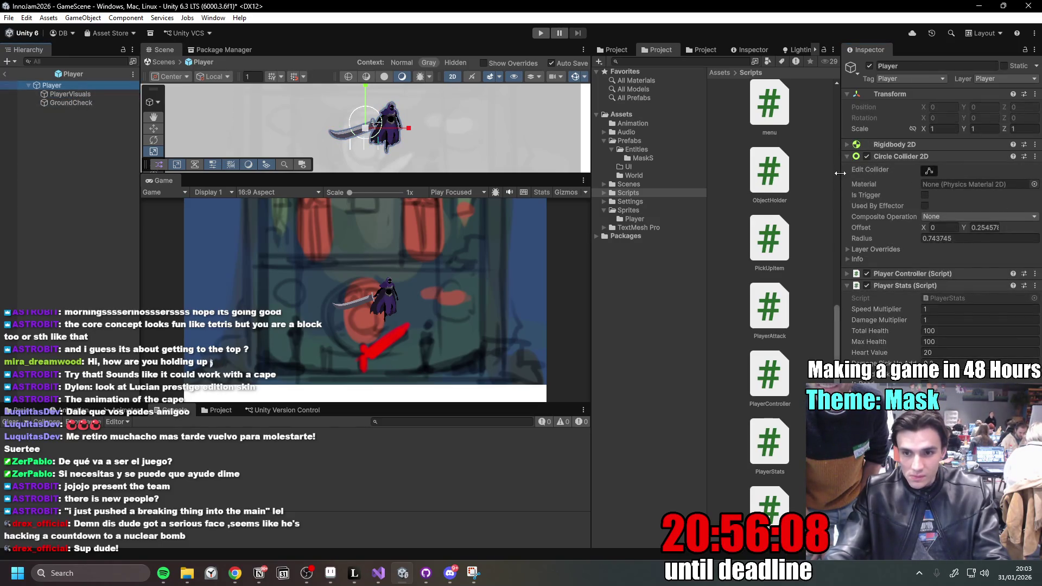
click(847, 156)
click(846, 180)
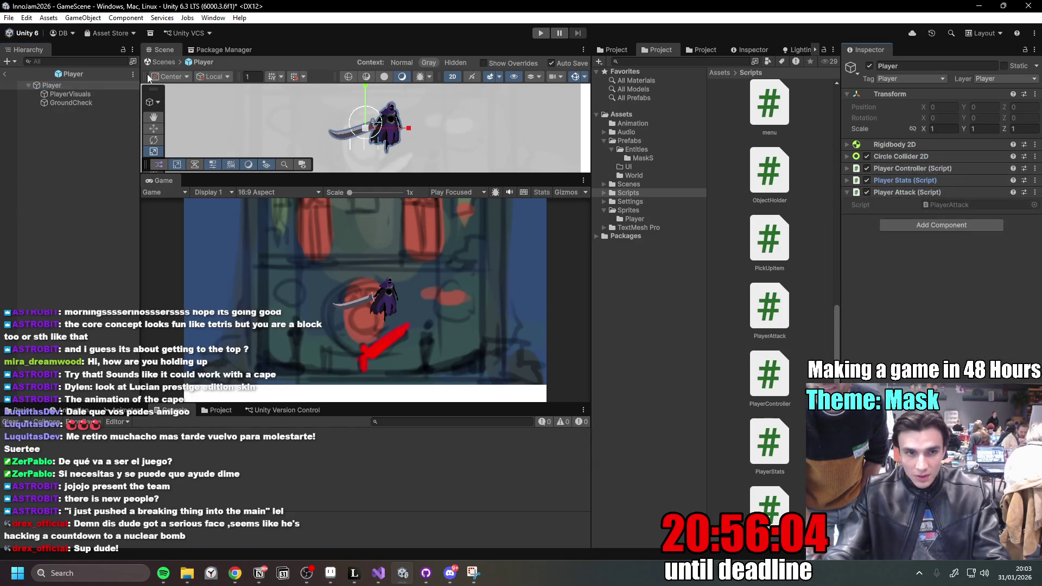
click(77, 151)
- Play-test, running the character left and right and jumping between platforms
click(541, 33)
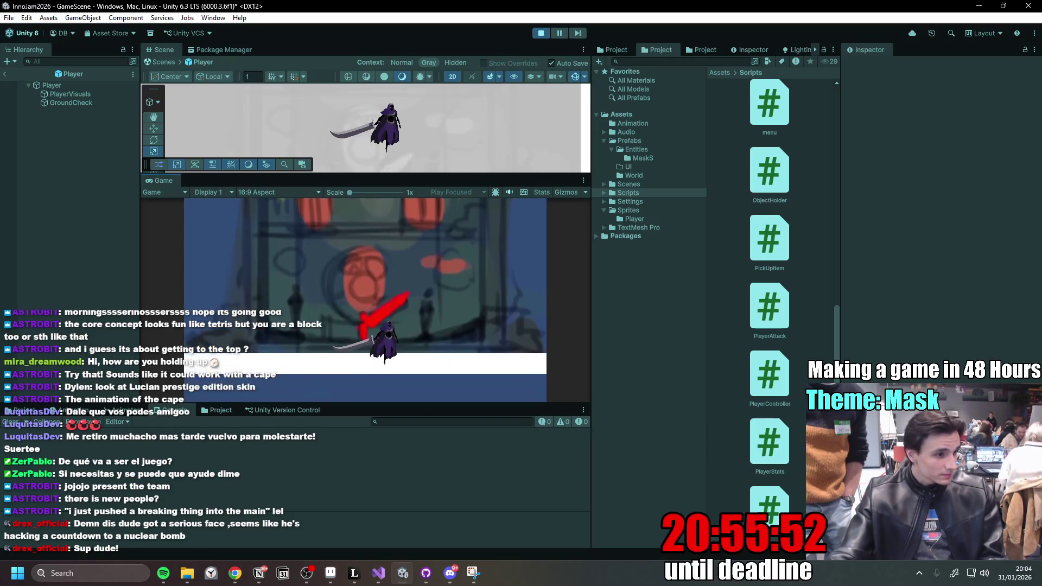
key(d)
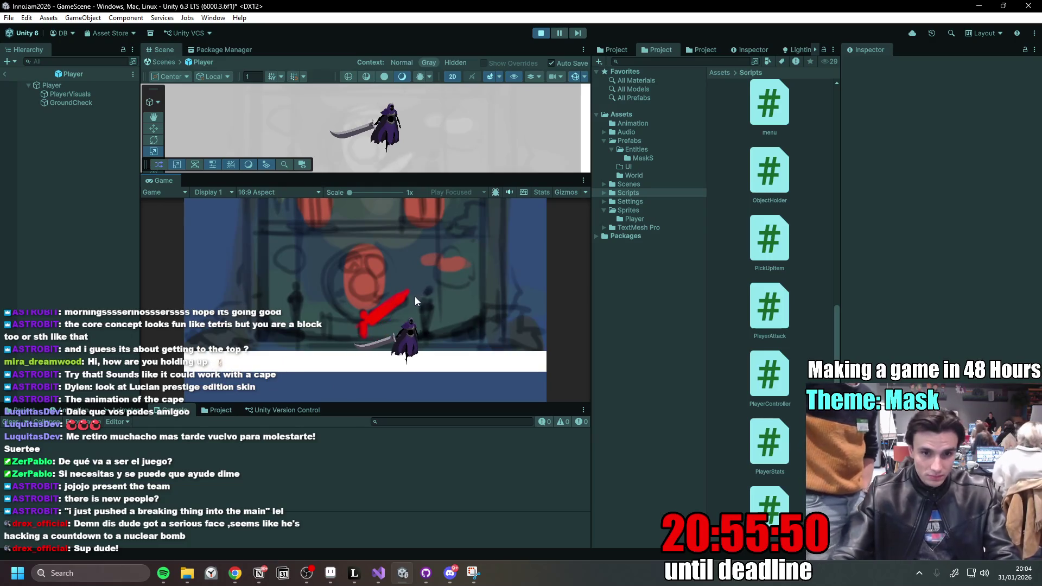
key(space)
key(a)
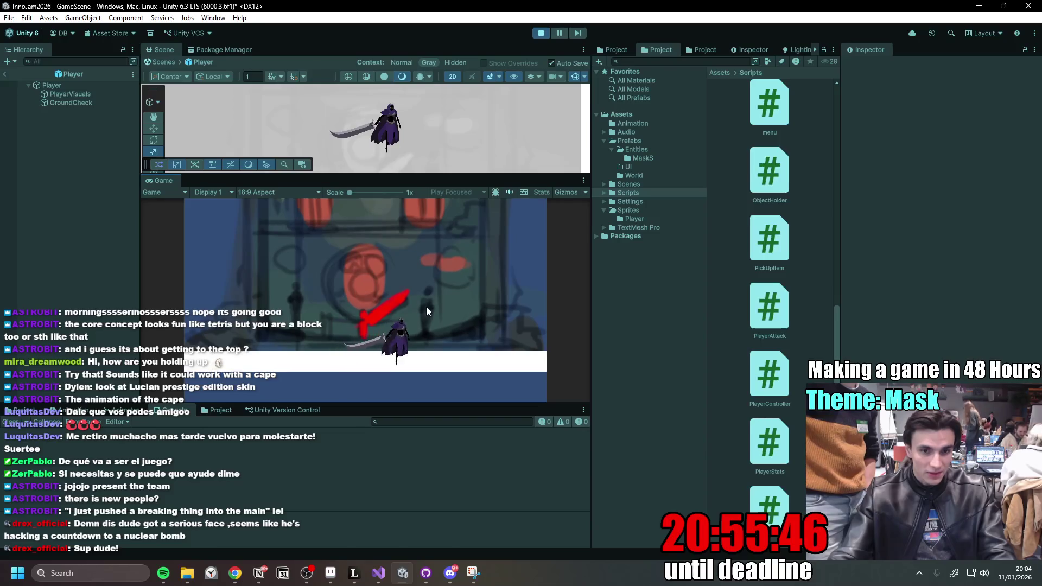
key(space)
key(space)
key(d)
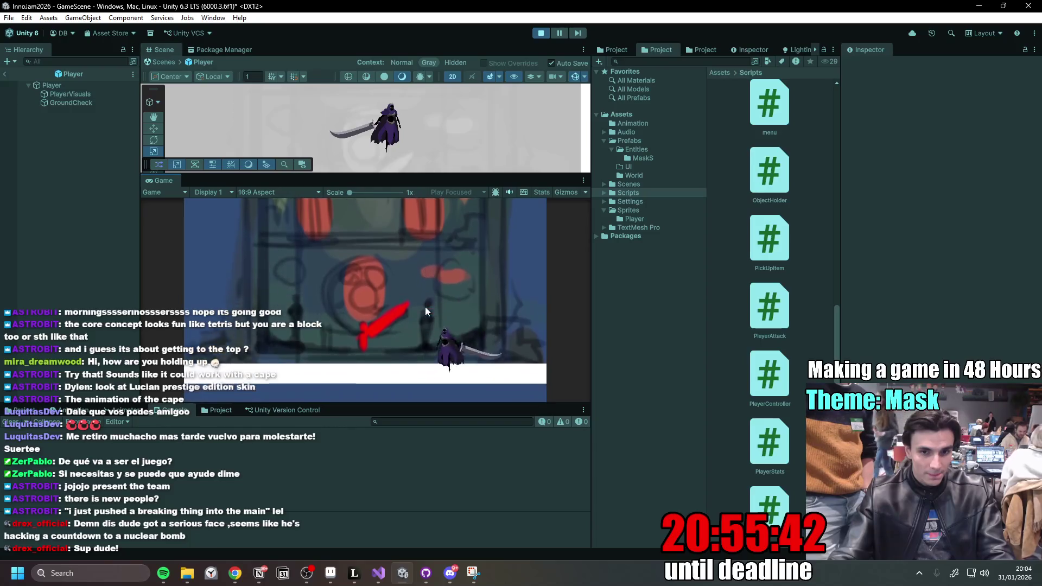
key(a)
key(d)
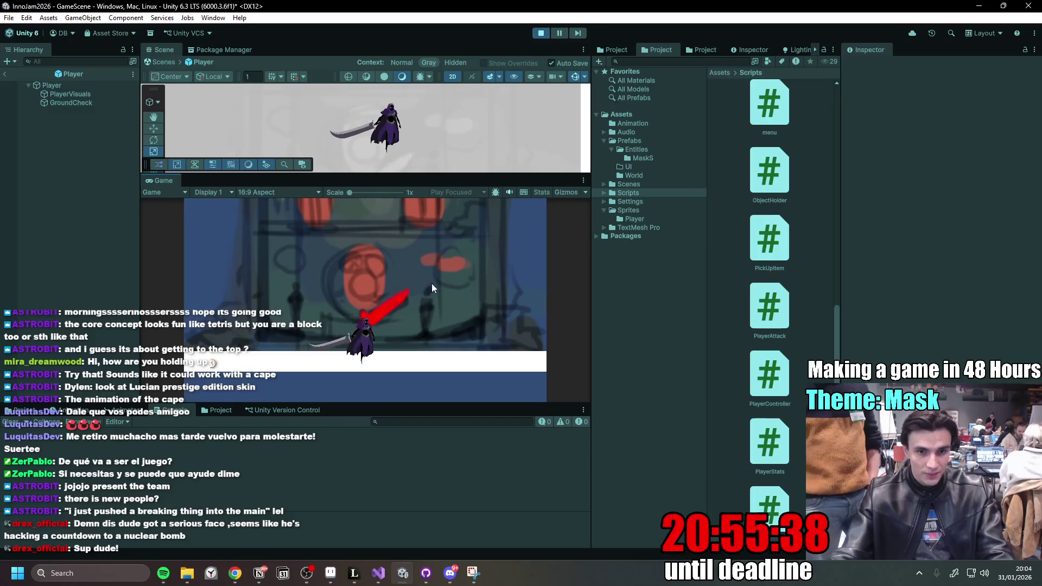
- Stop the play-test and commit the three changed files to main as 'Fixed bug'
click(541, 33)
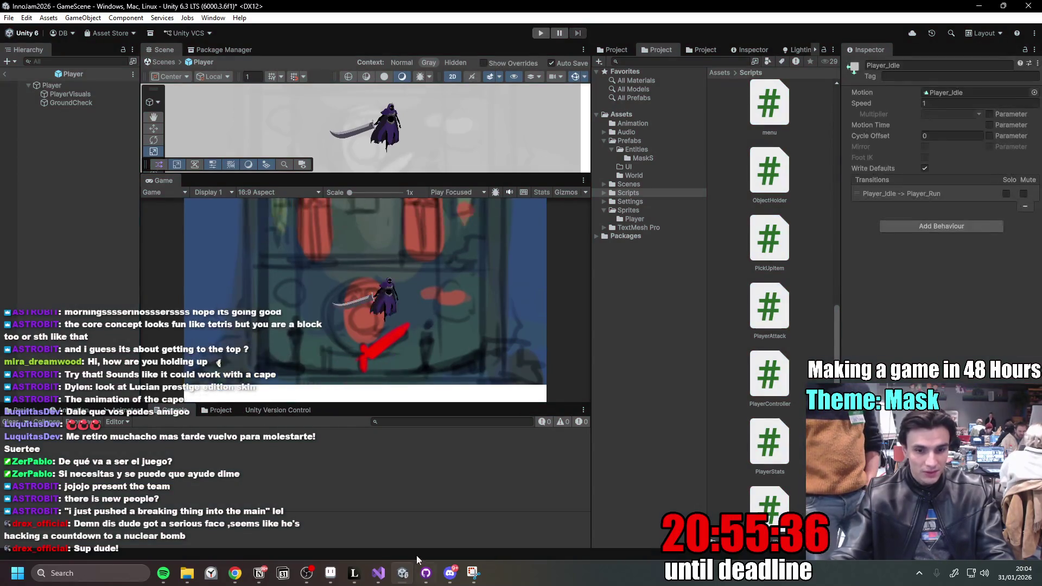
key(alt+Tab)
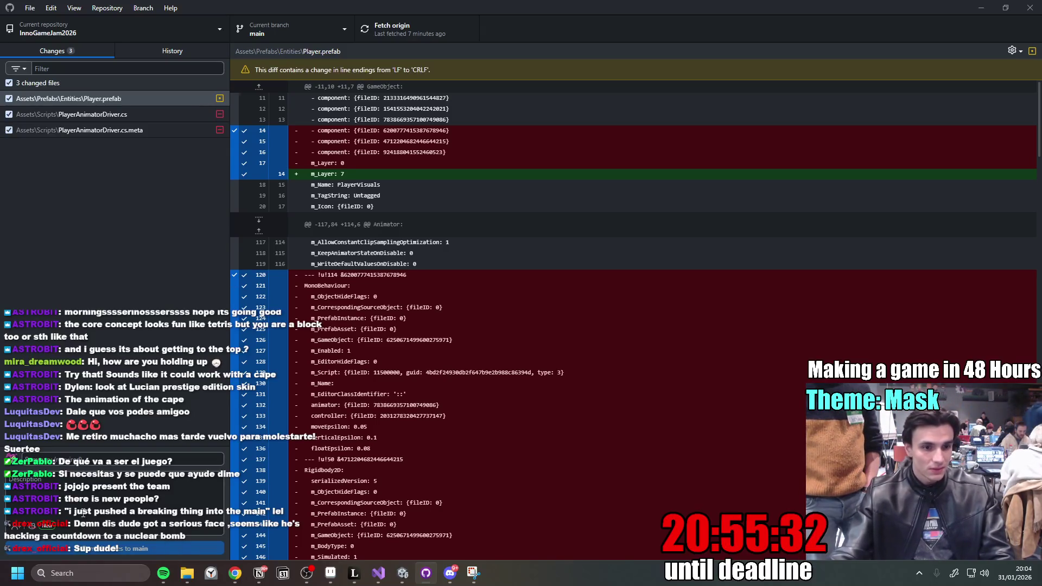
click(108, 461)
text(Fixed)
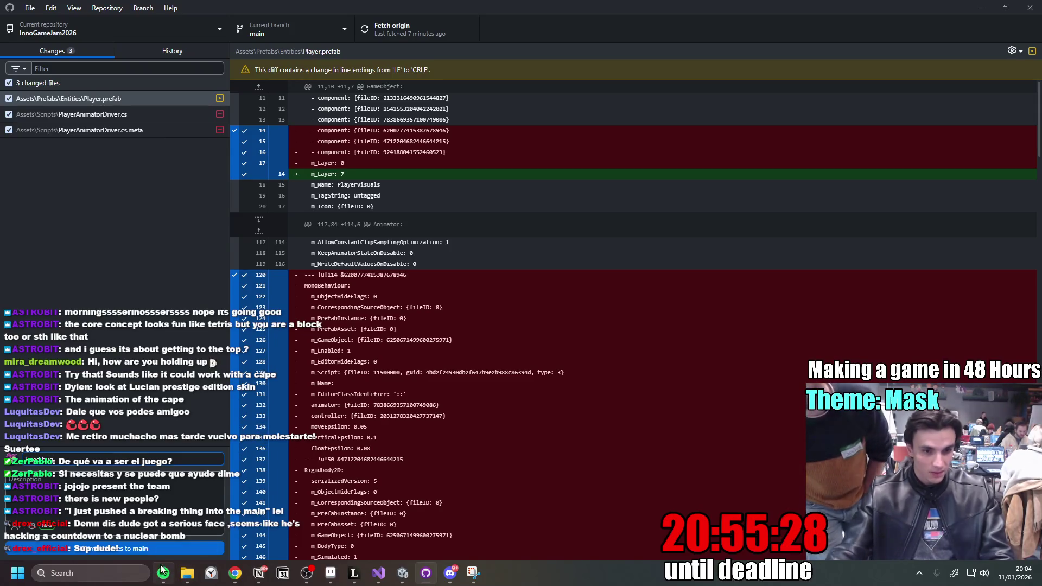
click(176, 550)
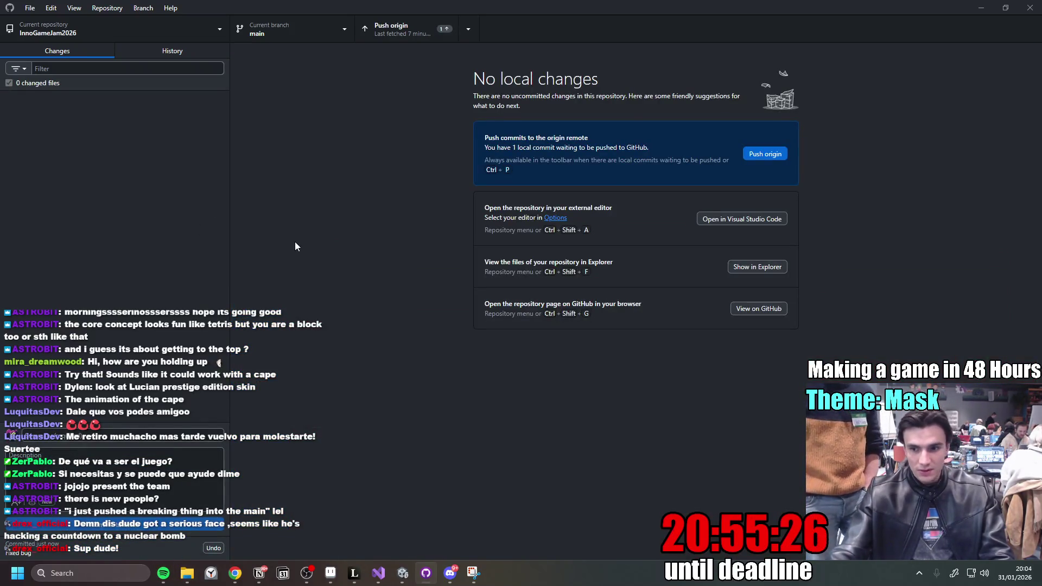
- Push the commit to origin, then bring the browser forward
click(405, 33)
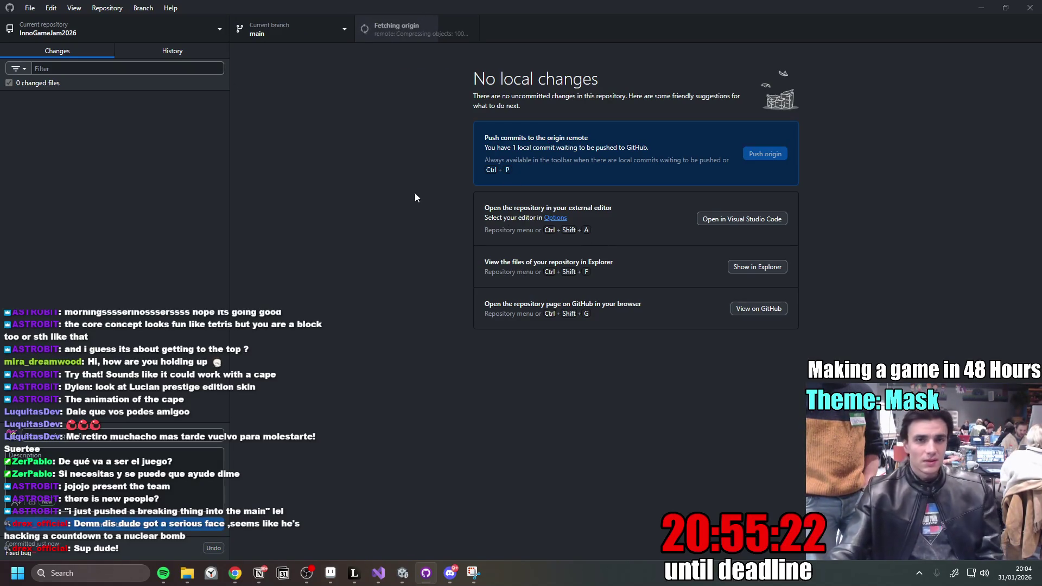
mouse_move(235, 573)
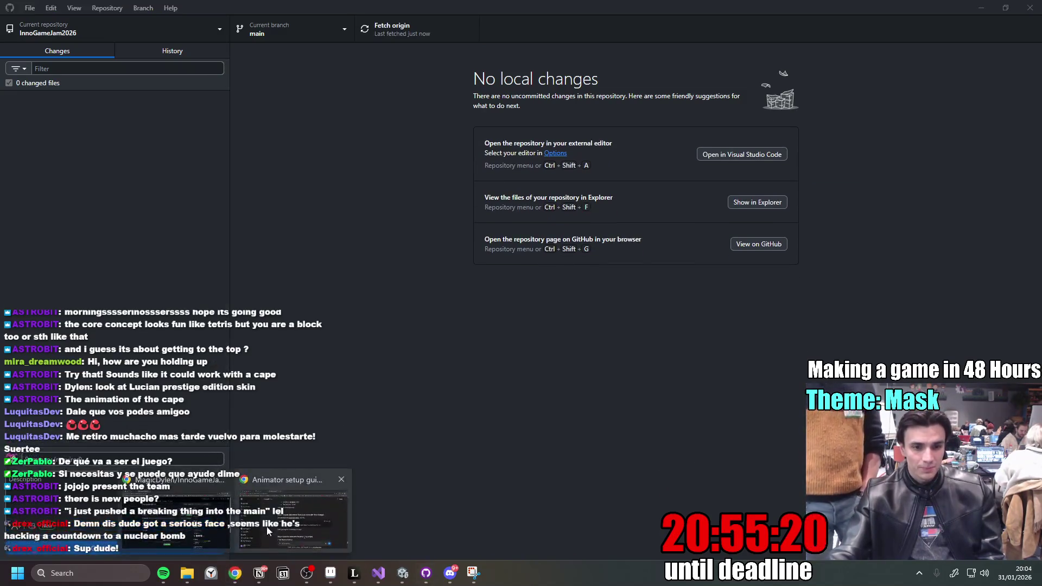
click(201, 537)
- Navigate the Miro Development Board to the MVP area
key(ctrl+Tab)
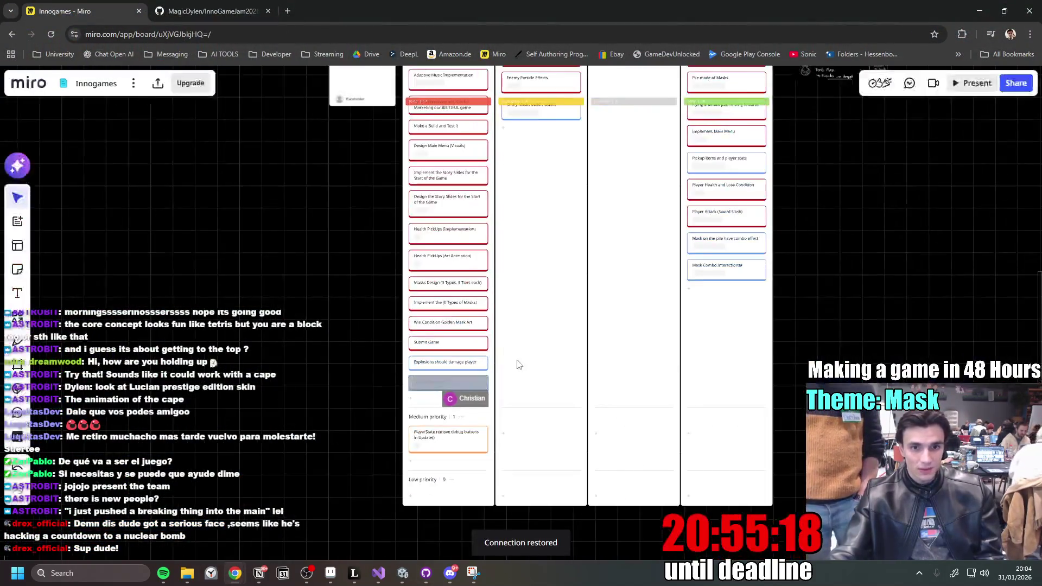
scroll(462, 367, up, 3)
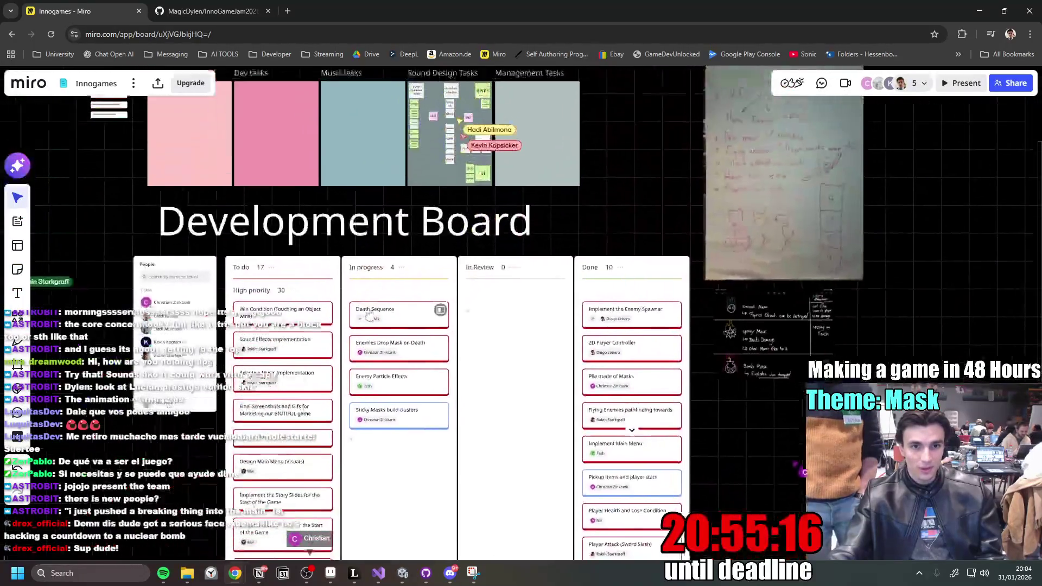
drag(370, 317, 338, 388)
scroll(403, 270, up, 5)
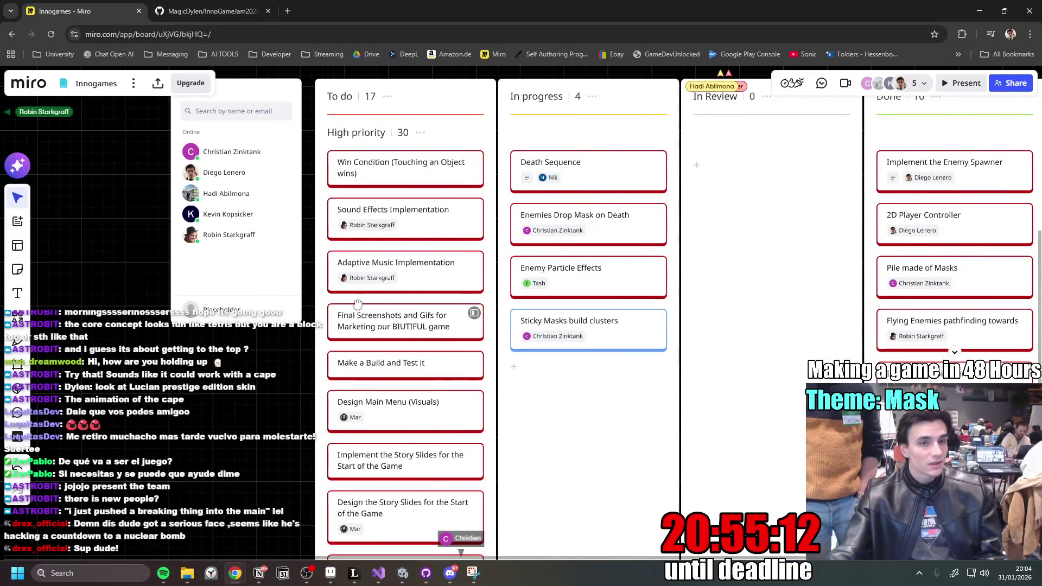
scroll(357, 302, down, 3)
scroll(477, 342, down, 5)
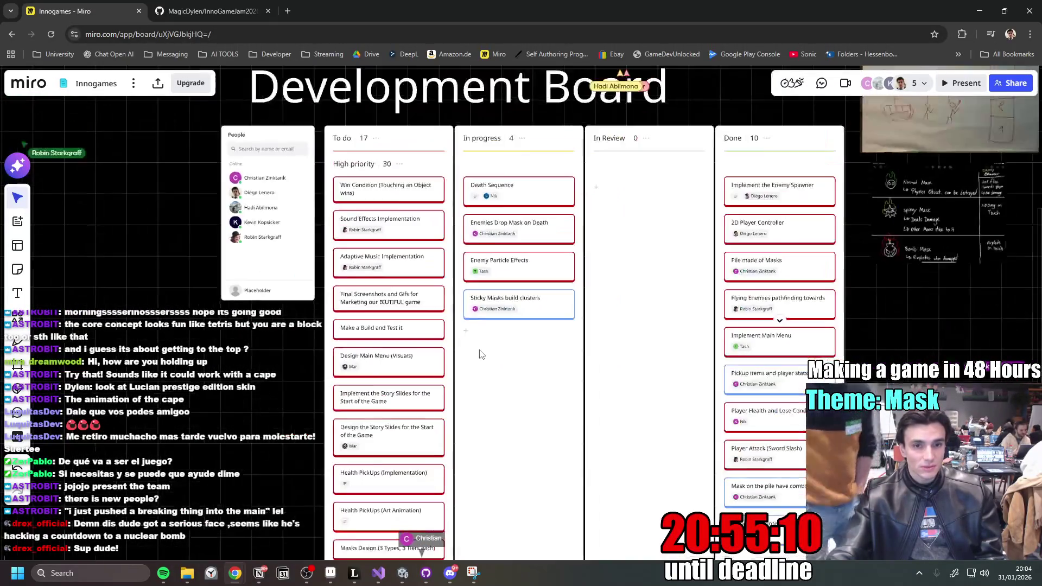
scroll(513, 310, up, 3)
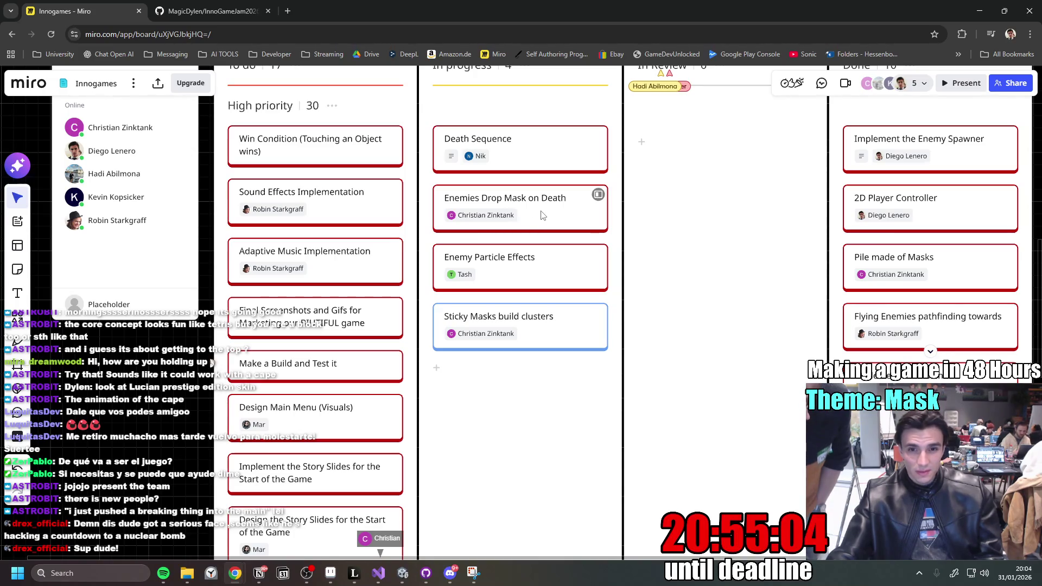
scroll(563, 225, down, 2)
- Move the 'Enemies Drop Mask on Death' card into In Review
drag(489, 239, 597, 241)
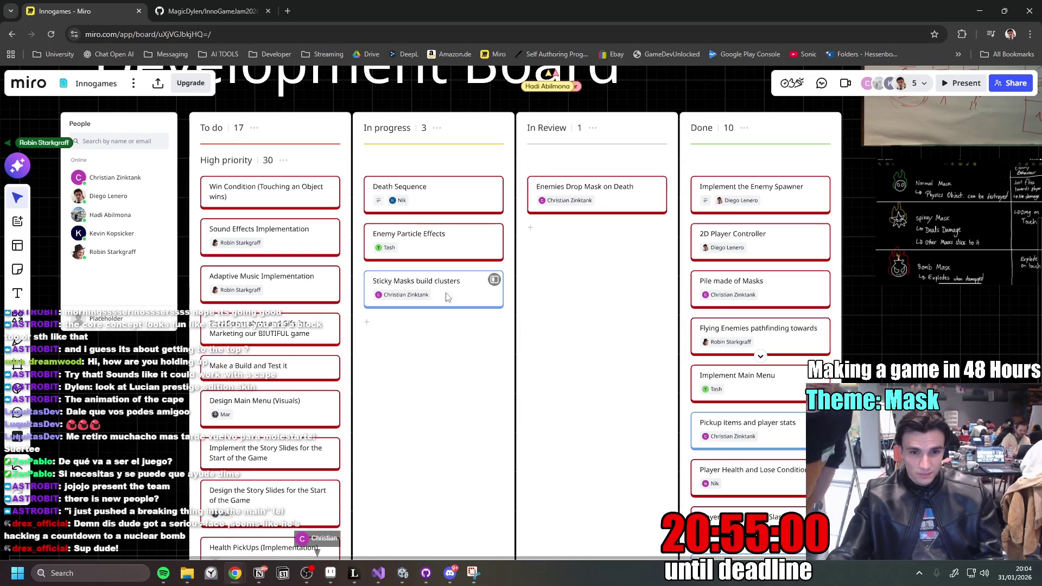
scroll(456, 296, down, 3)
scroll(516, 228, up, 1)
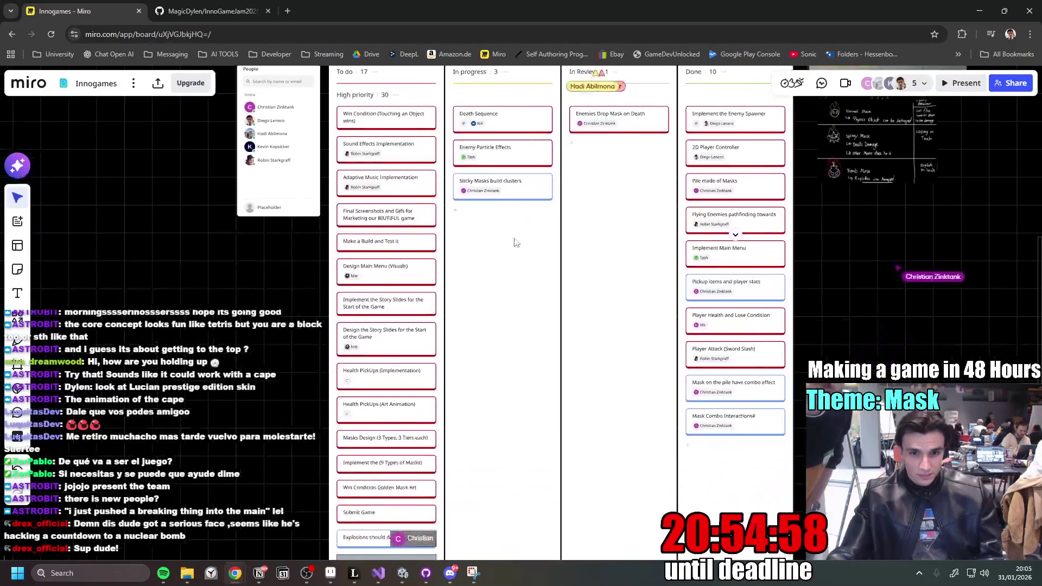
- Move 'Sticky Masks build clusters' under To do's Medium priority and delete the empty leftover card
mouse_move(516, 195)
mouse_down()
mouse_move(505, 207)
mouse_move(519, 204)
mouse_move(516, 273)
mouse_move(529, 276)
mouse_move(495, 537)
mouse_move(491, 519)
mouse_move(401, 434)
mouse_up()
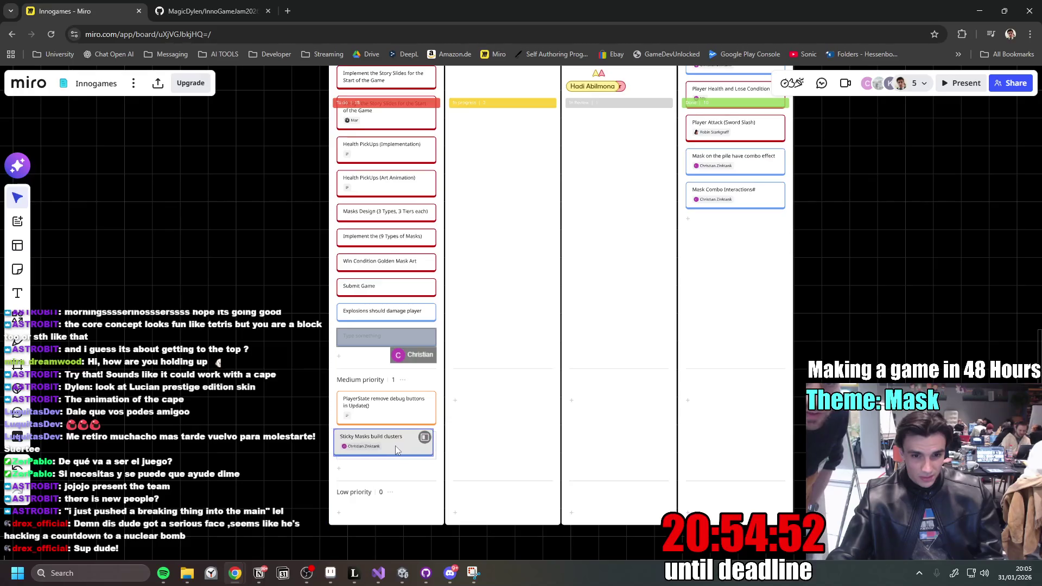
click(484, 404)
click(574, 438)
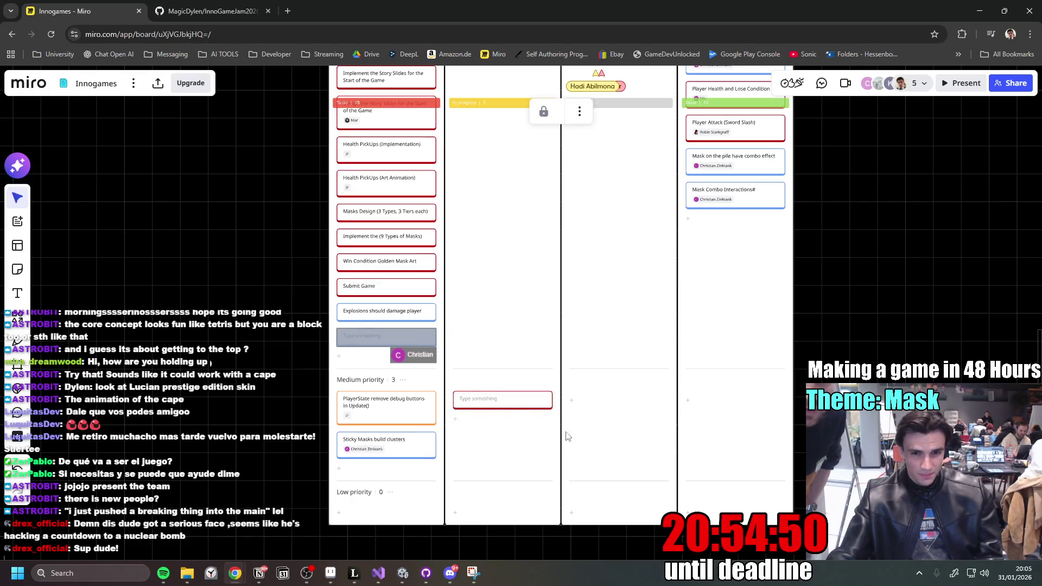
click(495, 408)
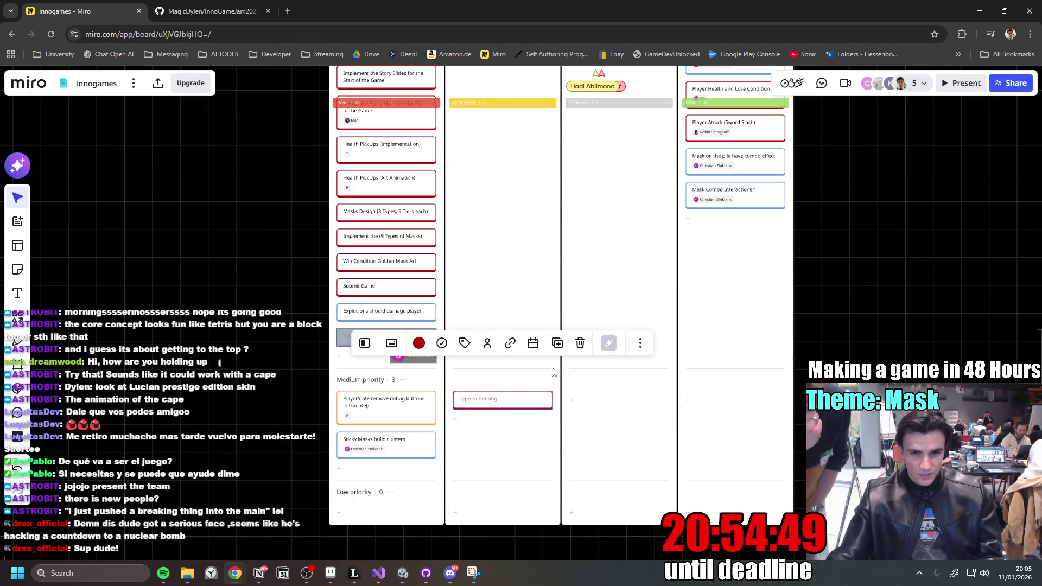
click(580, 343)
- Scroll through the board's To do cards and mask sketches, then return to Unity
scroll(483, 436, down, 5)
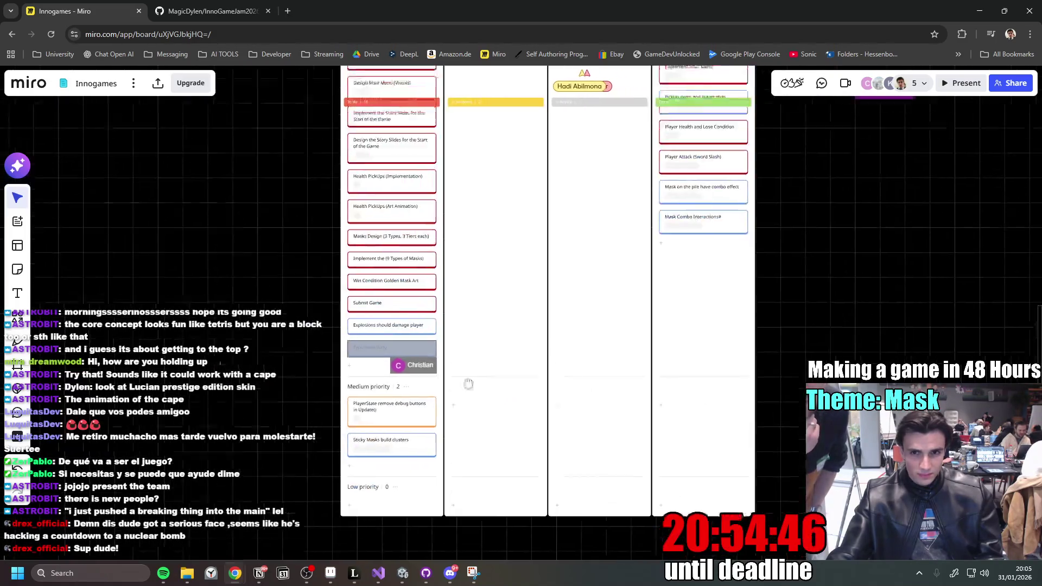
drag(464, 447, 472, 400)
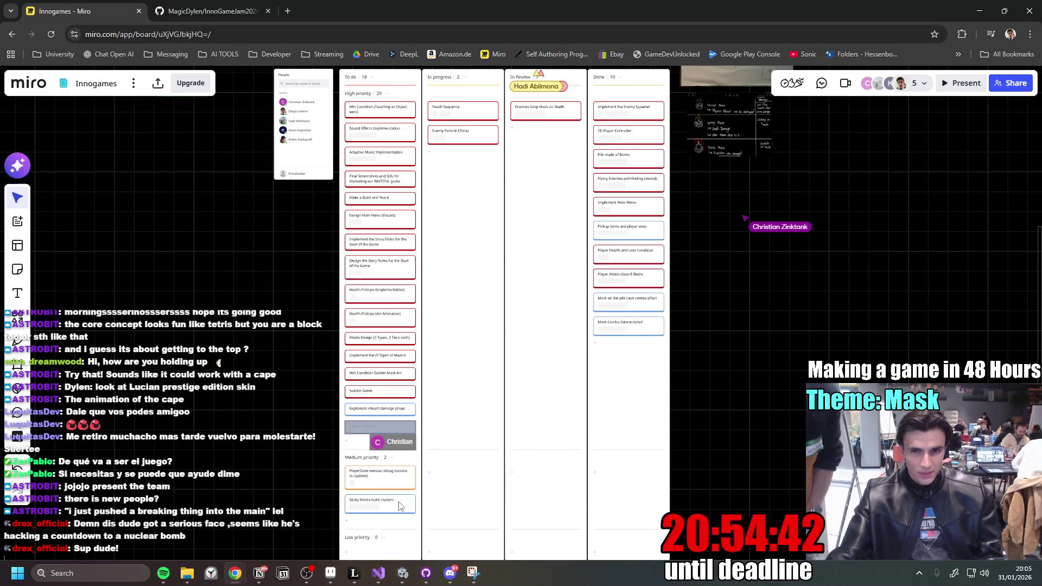
scroll(400, 506, up, 3)
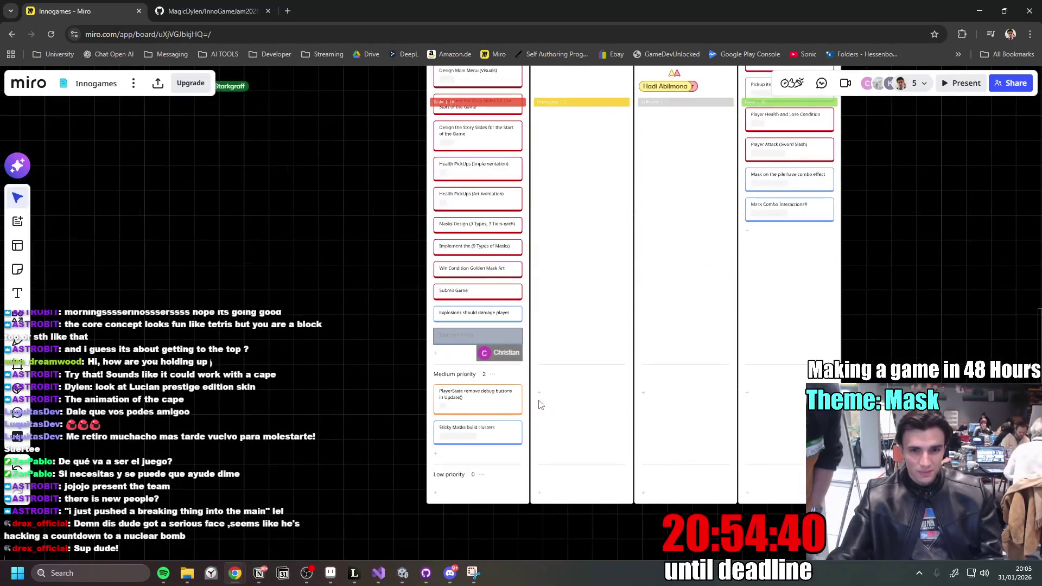
scroll(660, 239, down, 3)
scroll(676, 230, up, 8)
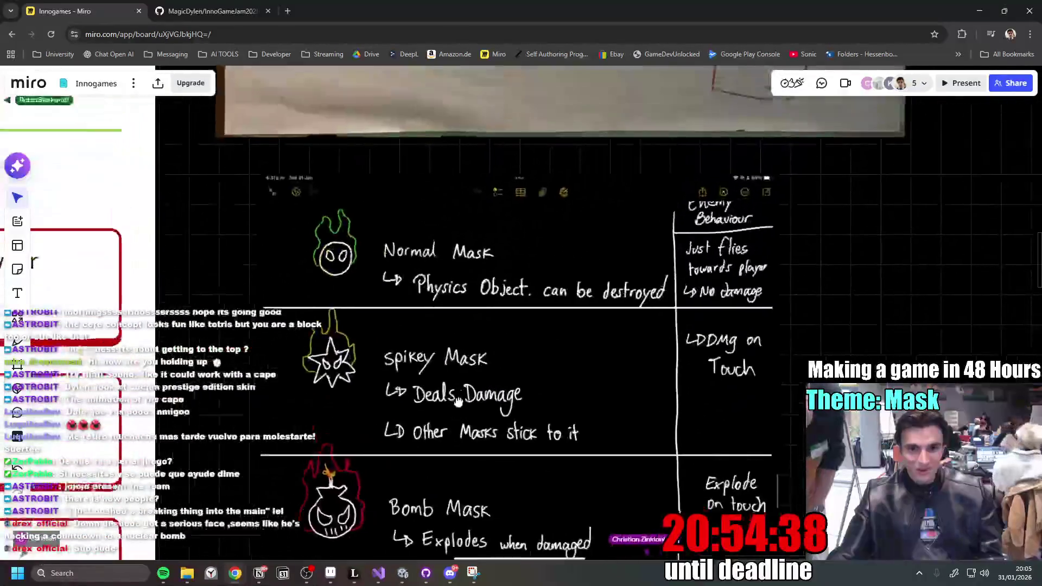
scroll(363, 481, down, 4)
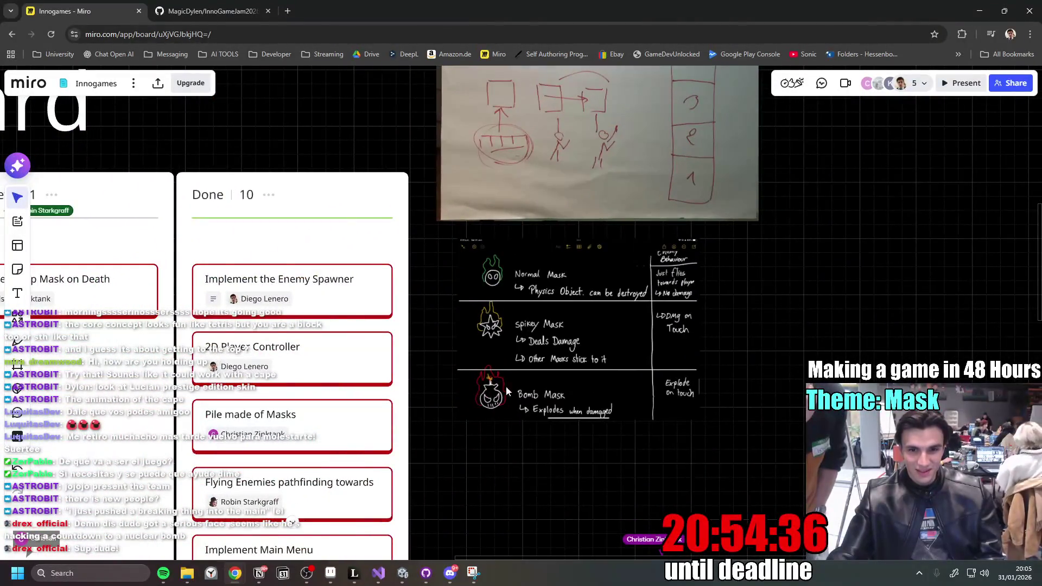
scroll(568, 262, down, 4)
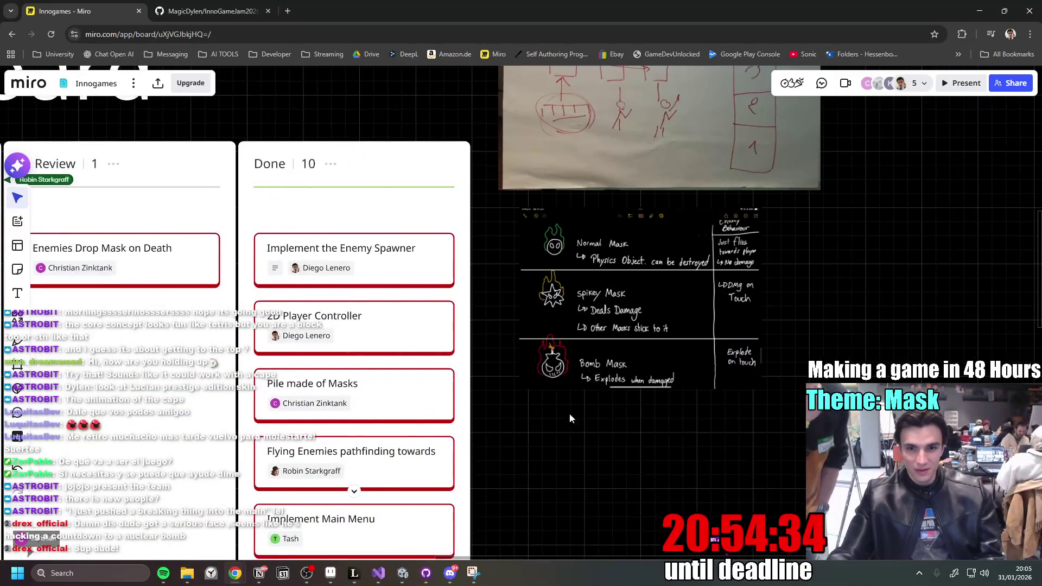
scroll(600, 418, left, 8)
scroll(599, 418, down, 4)
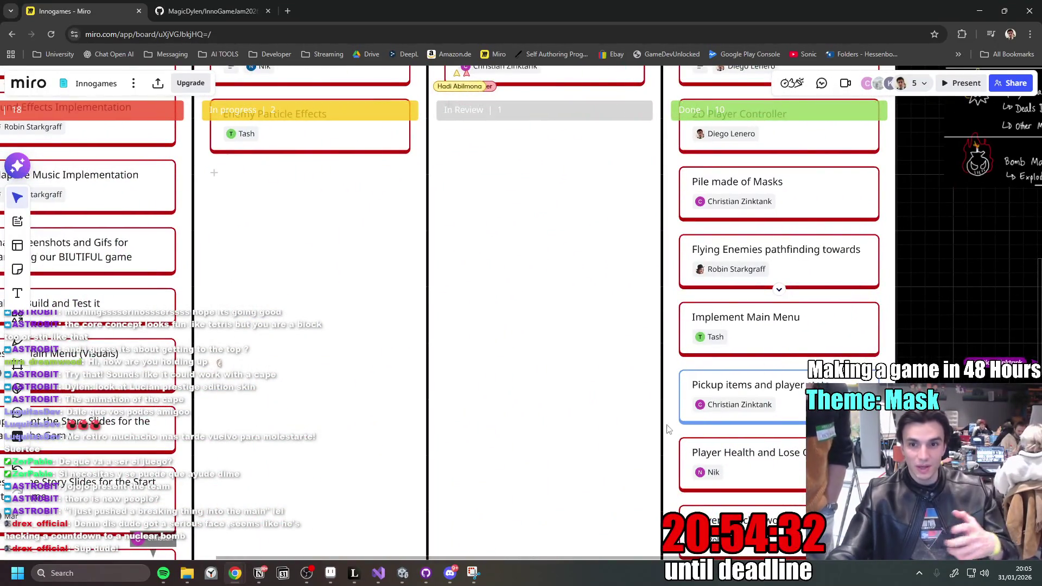
scroll(669, 436, down, 5)
scroll(581, 338, up, 4)
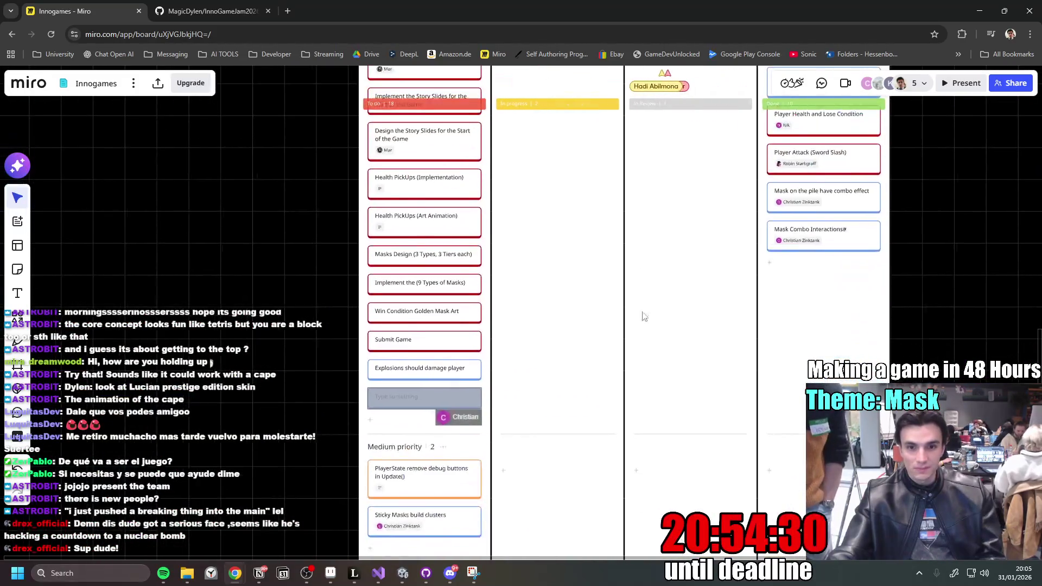
scroll(552, 415, down, 3)
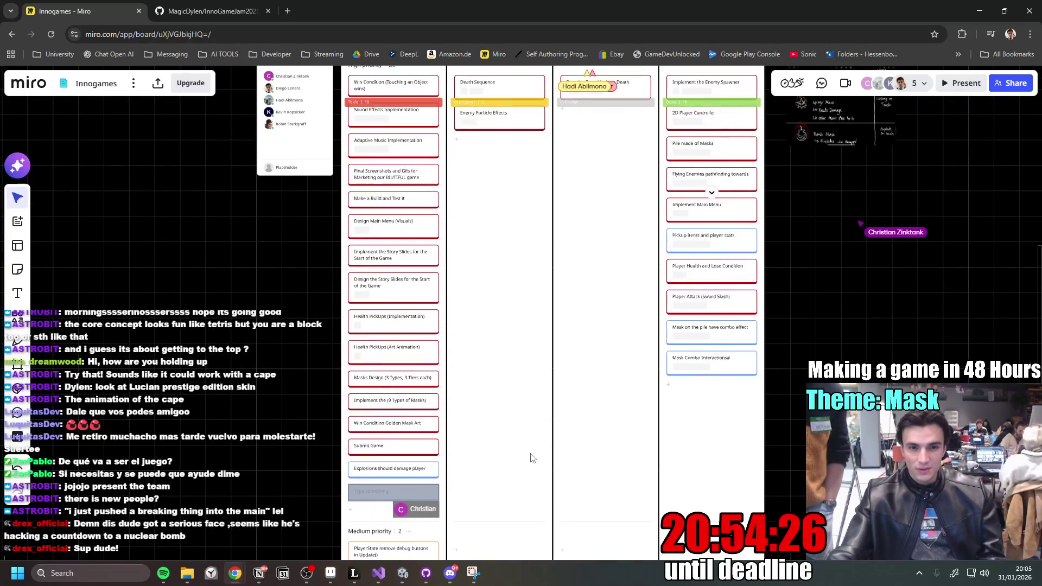
scroll(533, 458, up, 2)
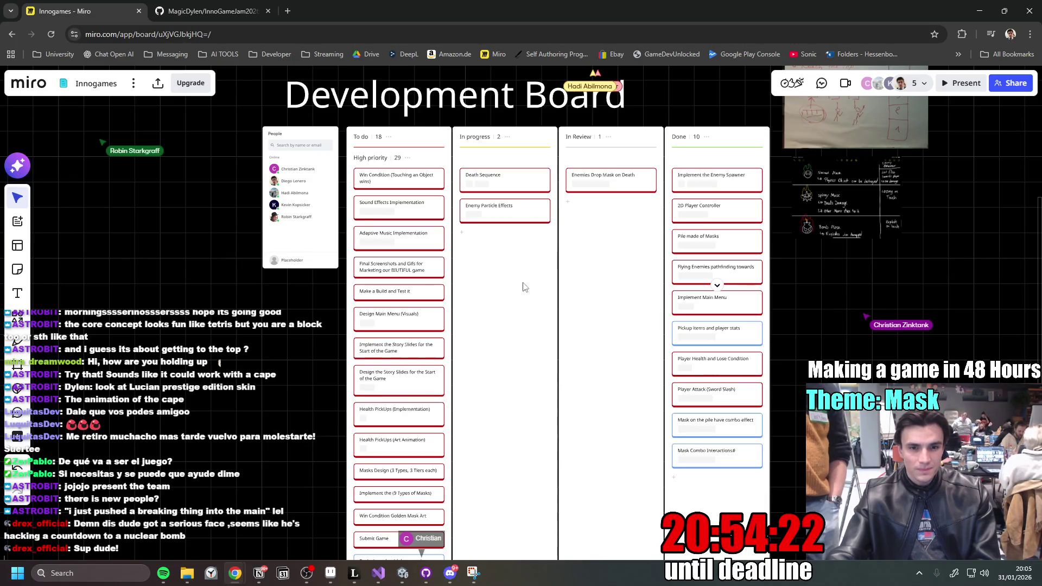
scroll(503, 290, down, 2)
drag(525, 401, 501, 209)
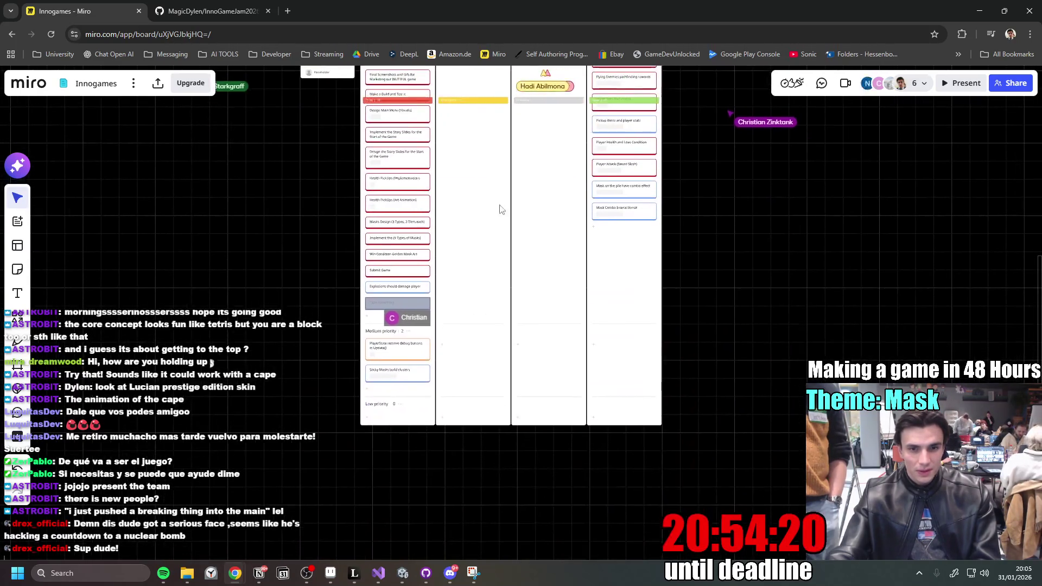
click(395, 574)
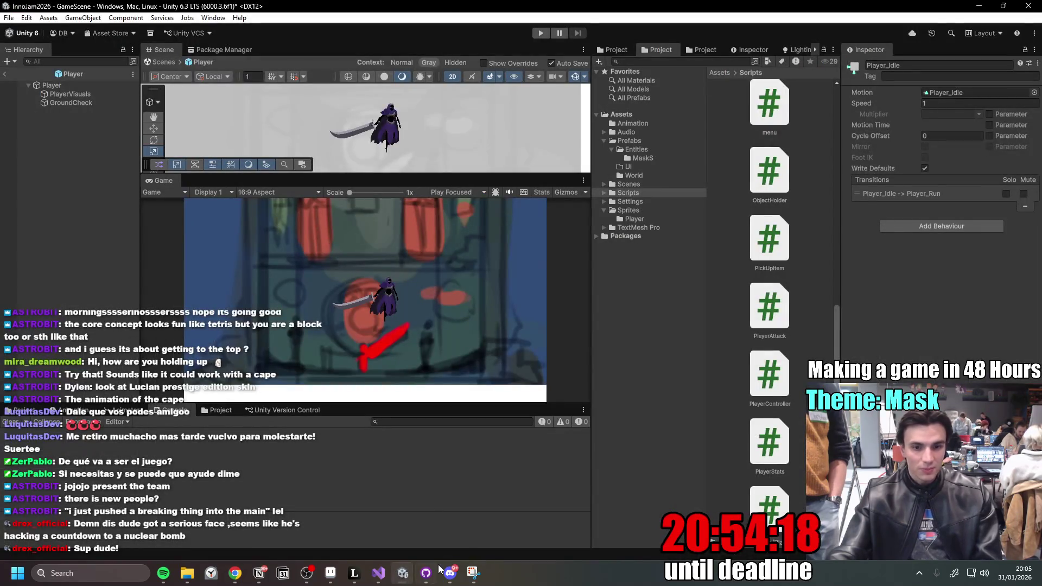
- Fetch origin, check out origin/kill-enemies, fetch again, and return to Unity
click(431, 570)
click(399, 28)
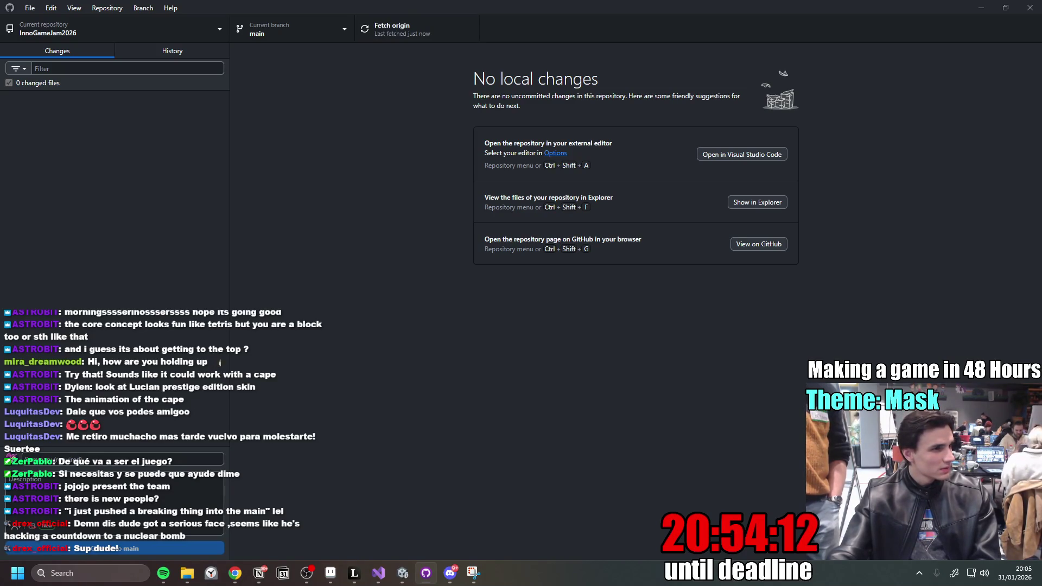
key(alt+Tab)
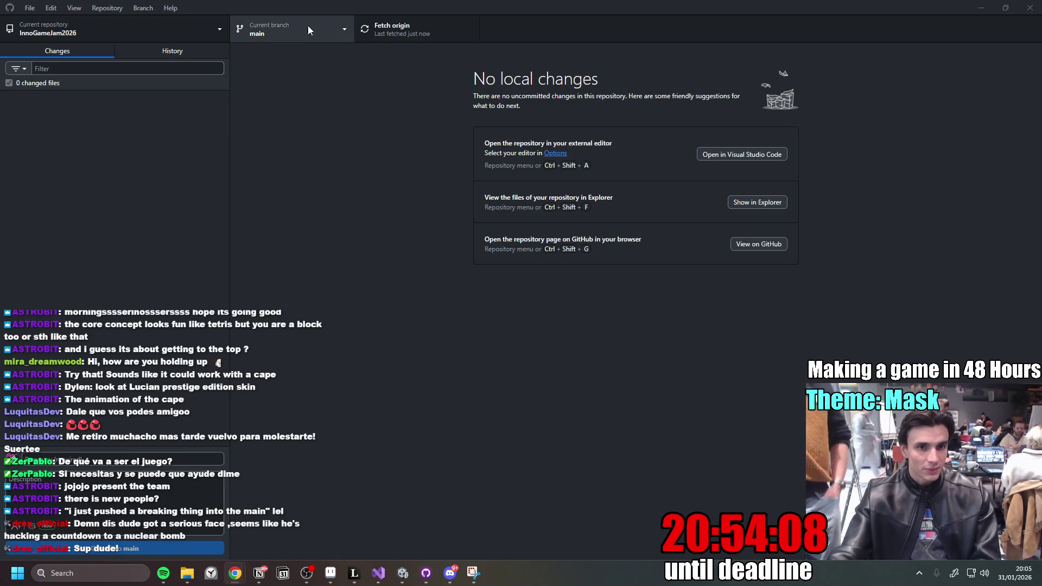
click(314, 27)
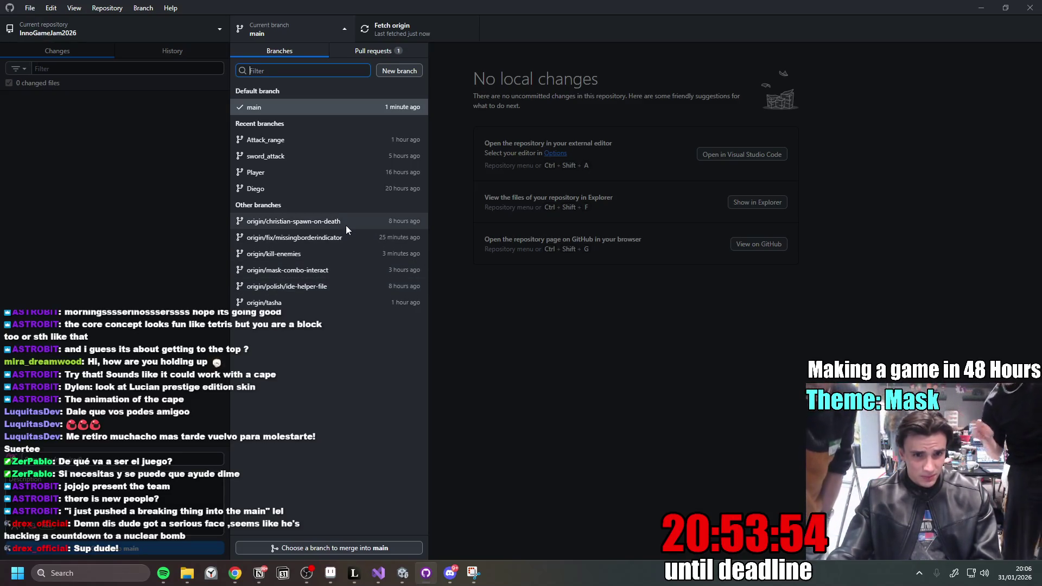
click(347, 259)
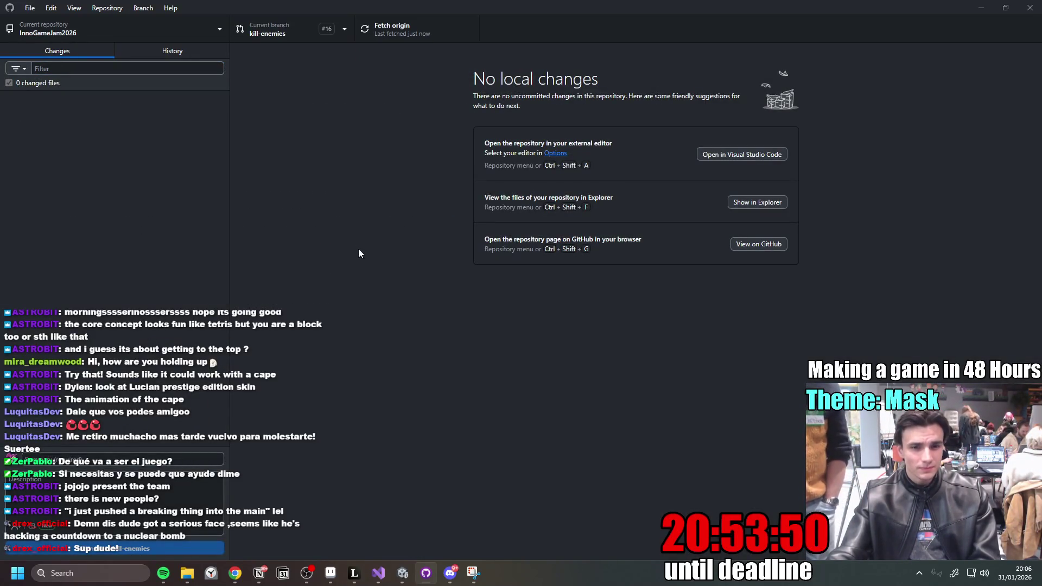
click(417, 22)
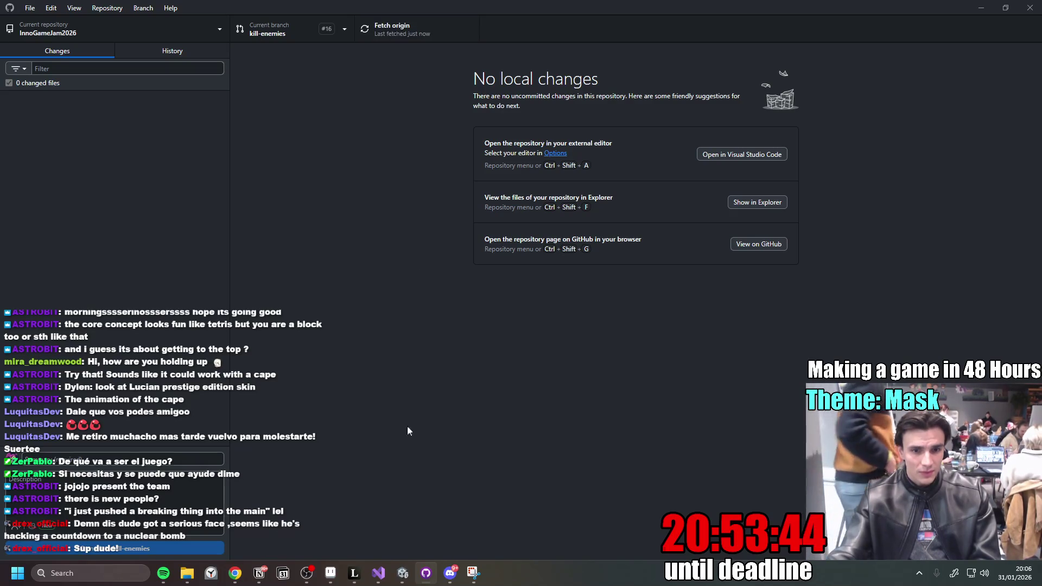
click(409, 574)
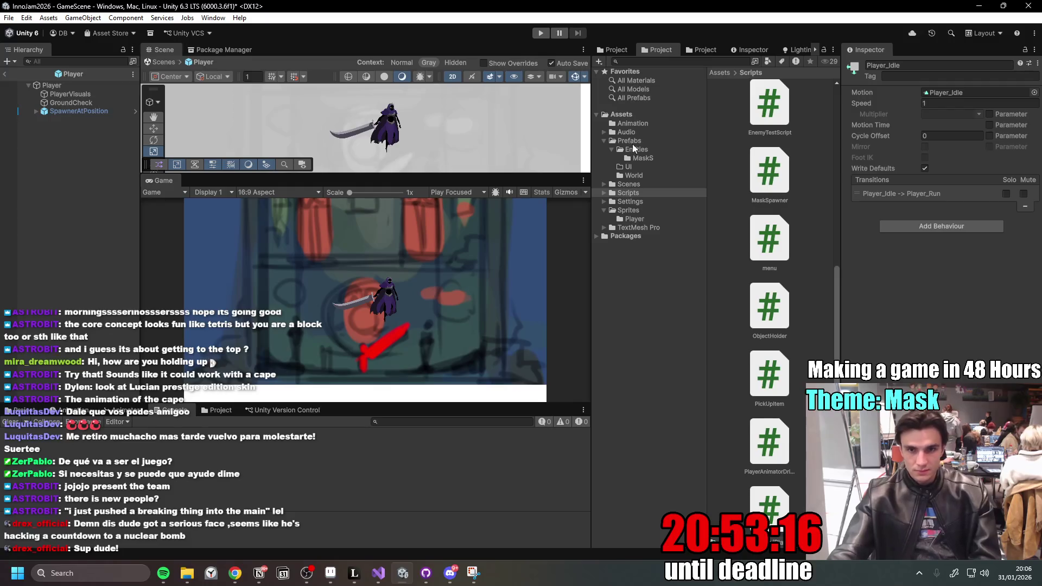
- Open Scenes/FinalScenes/GameScene without saving, enlarge the Scene view, and start Play mode
click(637, 185)
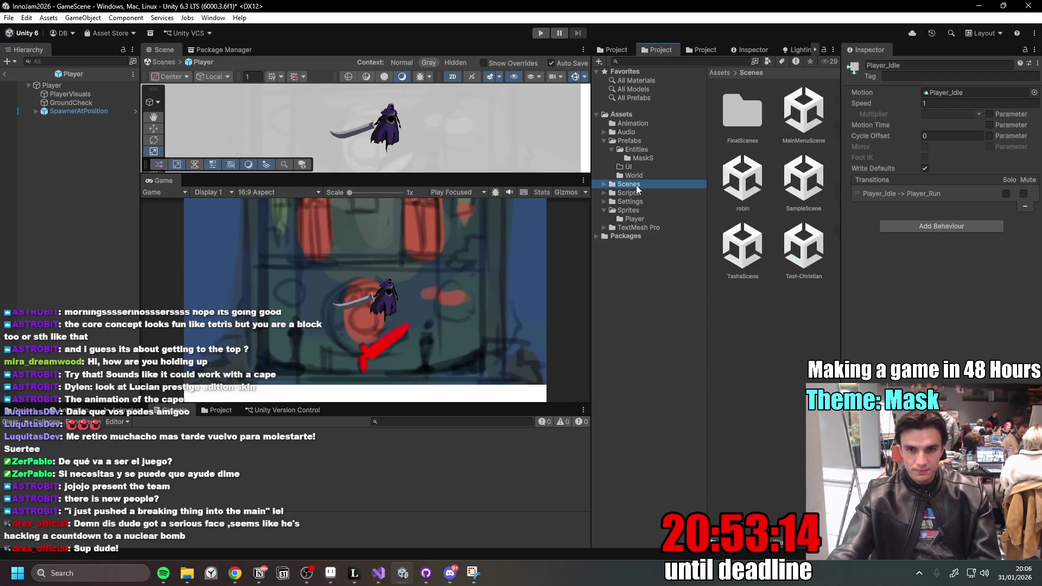
double_click(746, 113)
double_click(741, 112)
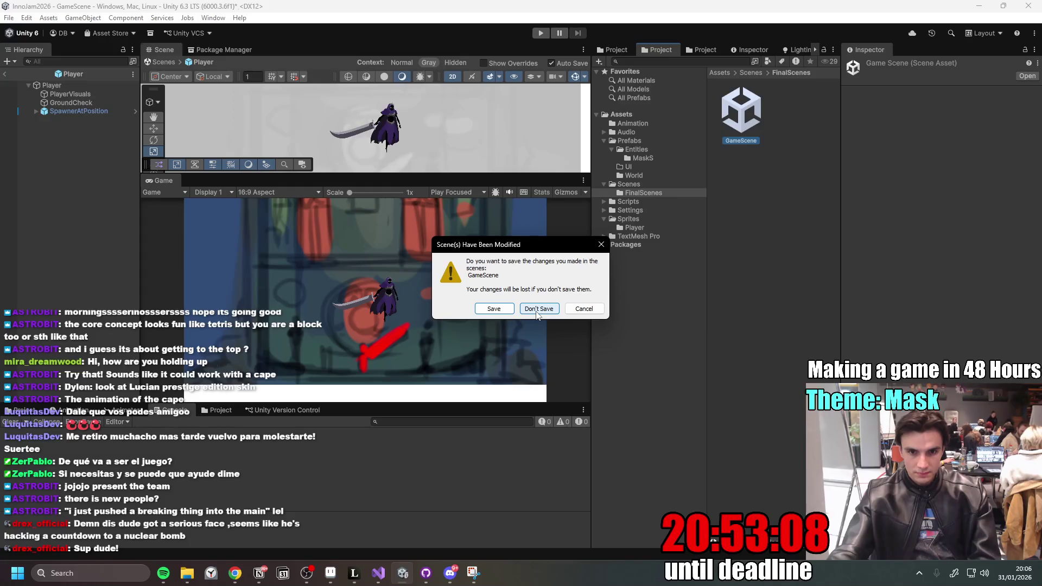
click(538, 310)
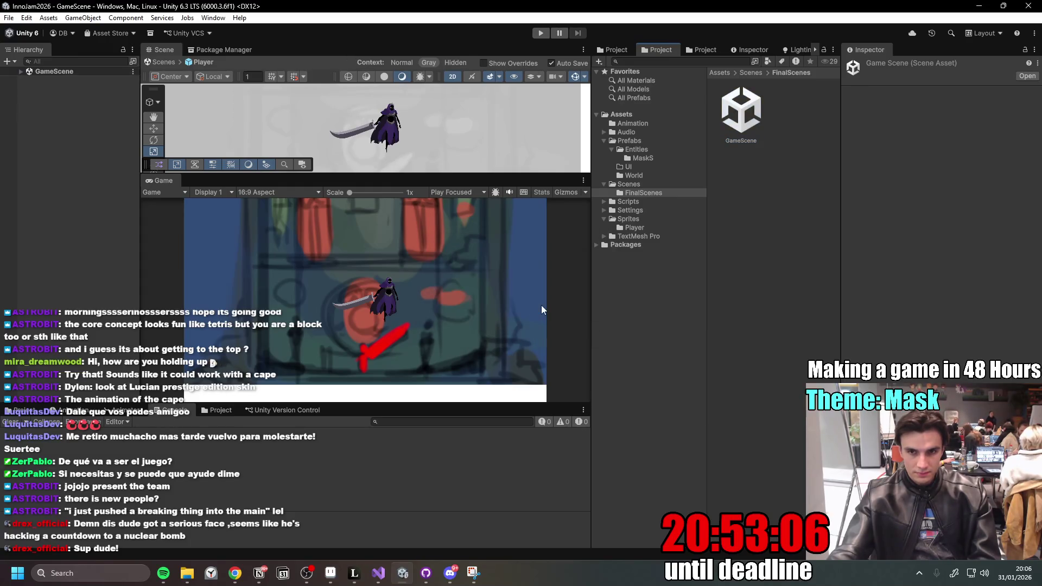
mouse_move(456, 183)
mouse_down()
mouse_move(456, 285)
mouse_move(457, 234)
mouse_up()
click(541, 33)
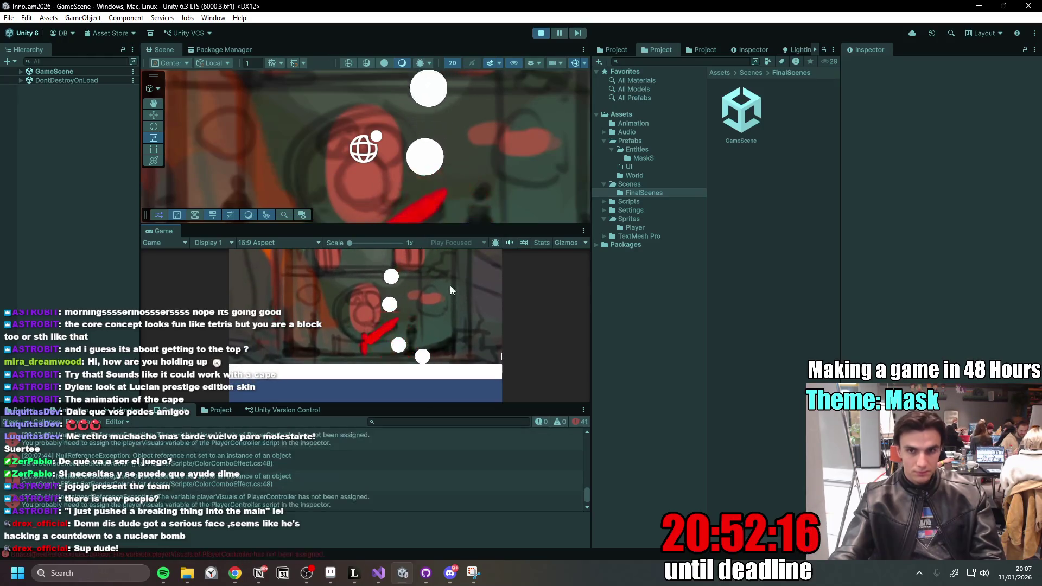
- Stop Play mode and open the Test-Christian scene from the Scenes folder
click(536, 34)
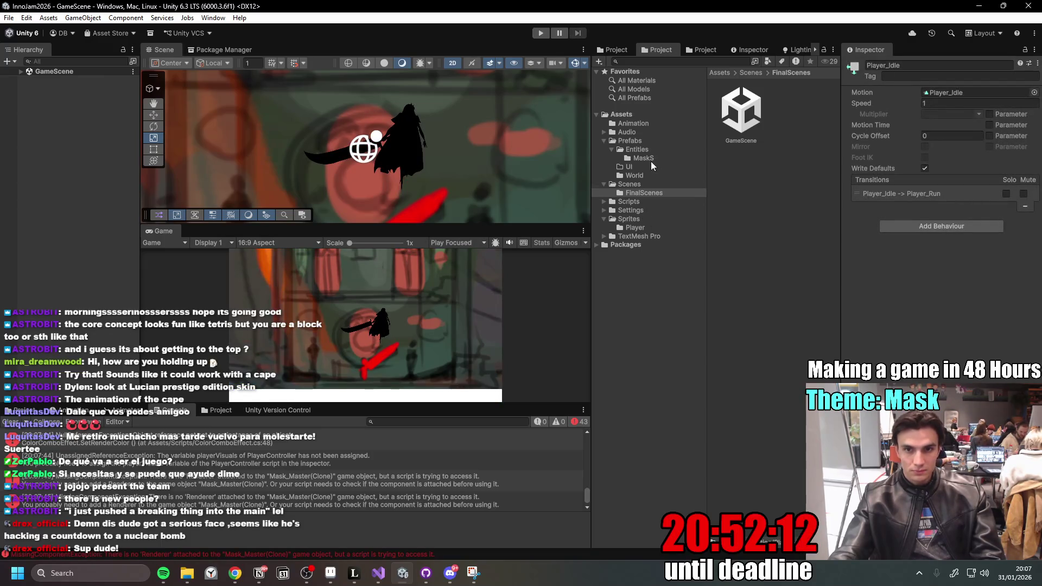
click(646, 186)
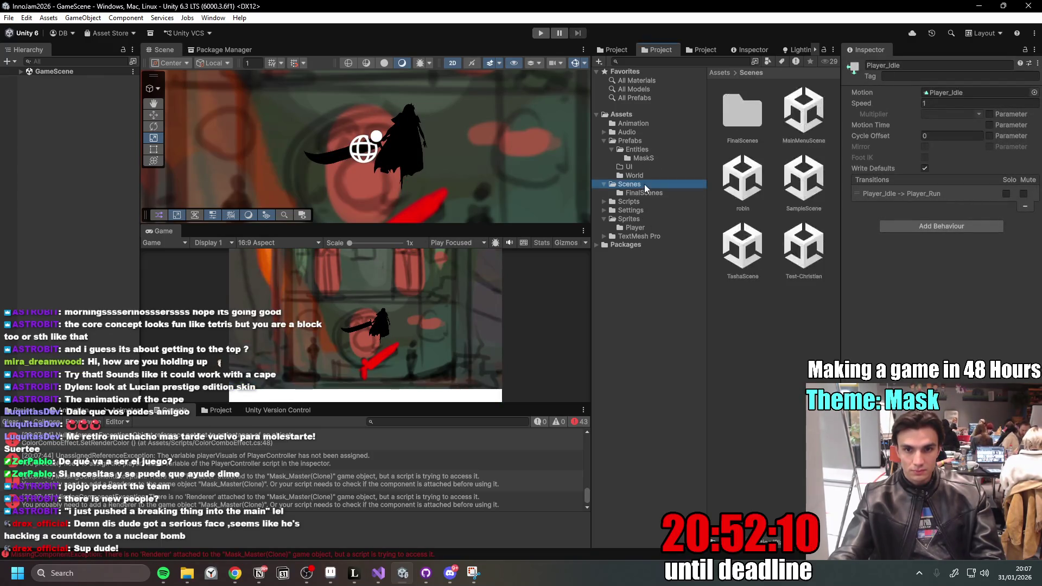
double_click(804, 247)
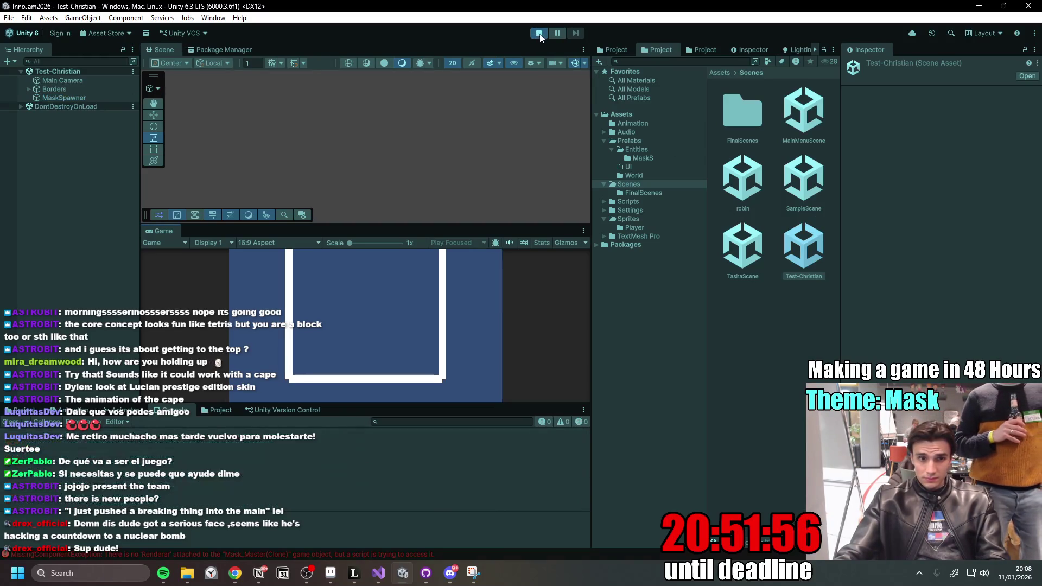
- Open the robin scene and run a short play-test of it
double_click(742, 180)
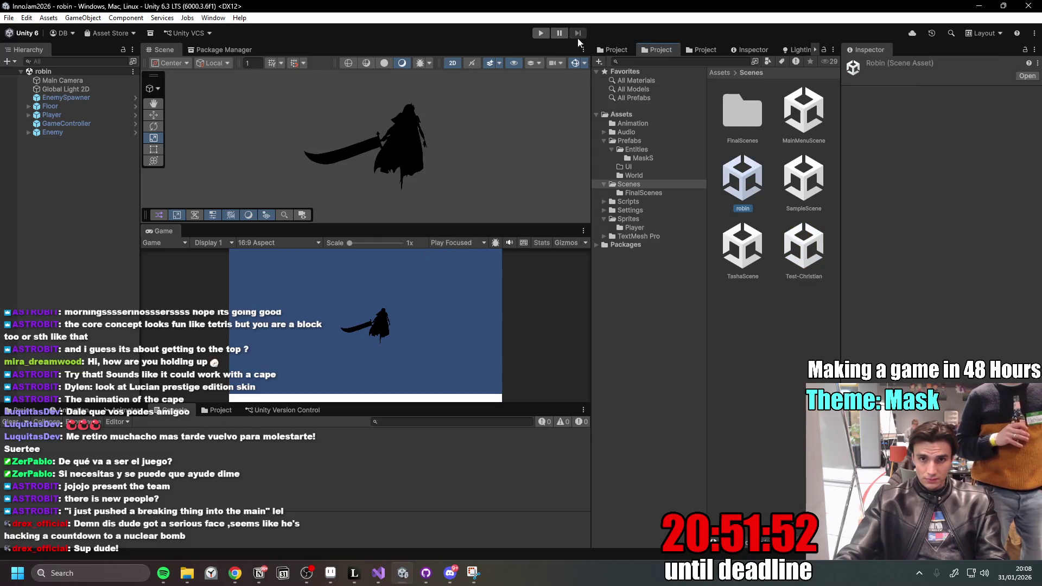
click(539, 34)
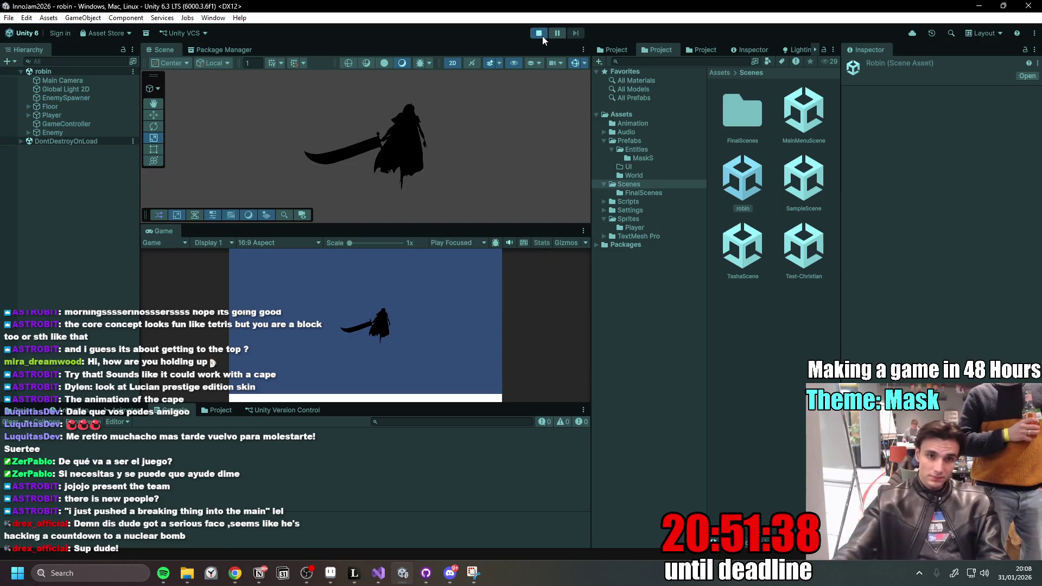
click(542, 33)
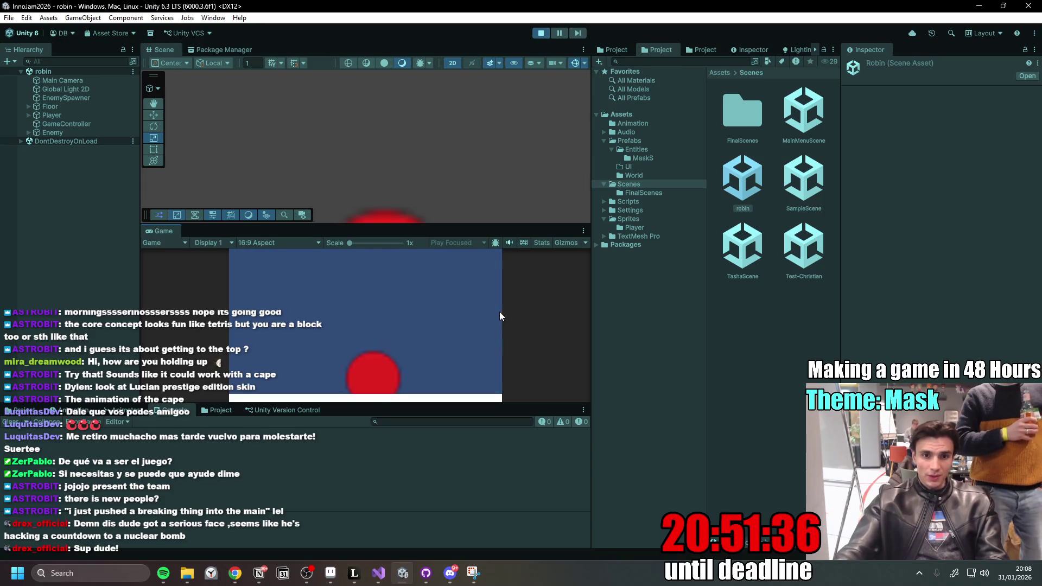
- Look at MainMenuScene and SampleScene, then reopen GameScene from FinalScenes and inspect GameController
double_click(804, 111)
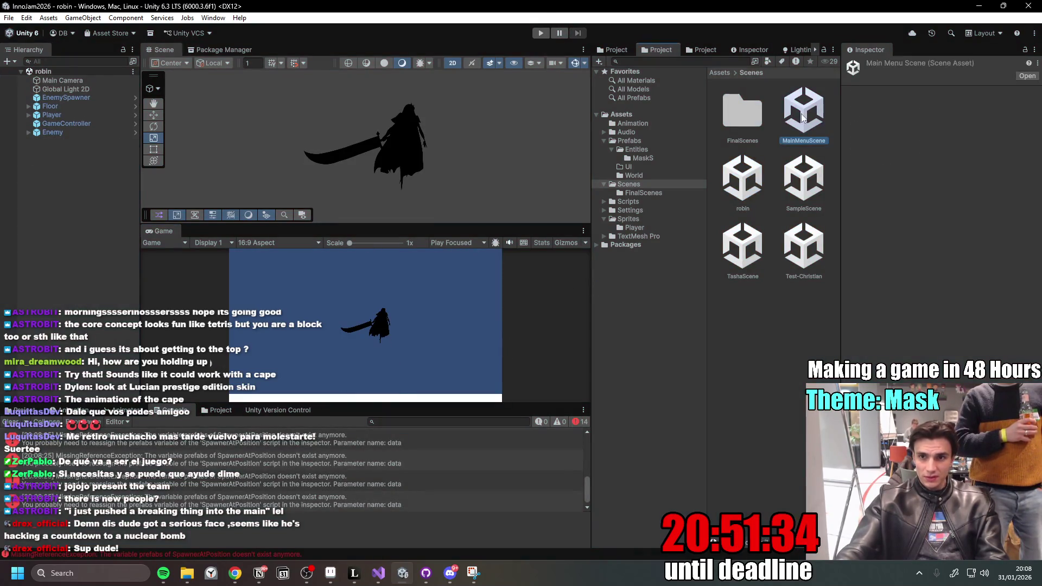
double_click(804, 178)
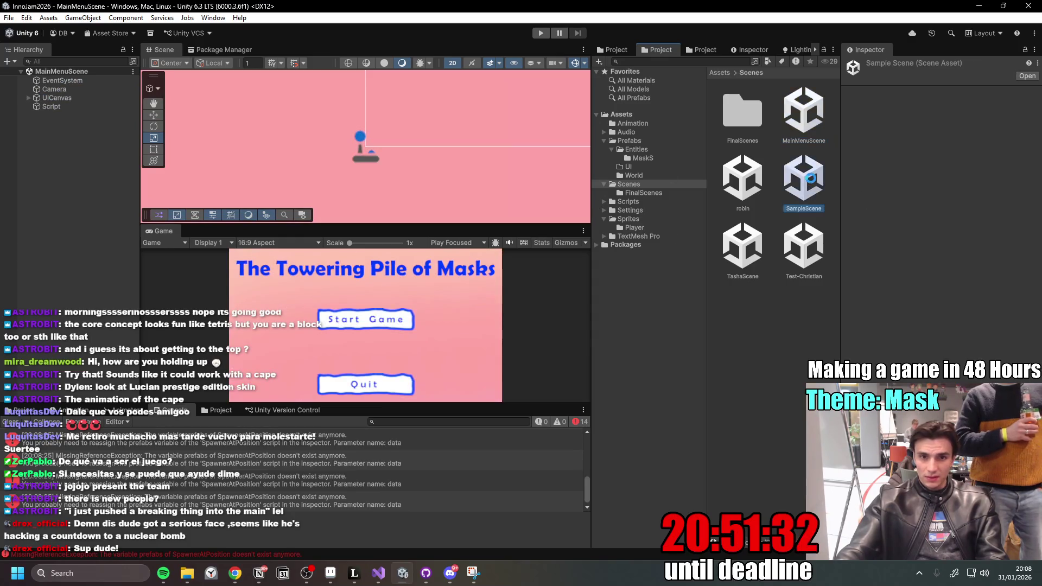
double_click(749, 129)
double_click(738, 112)
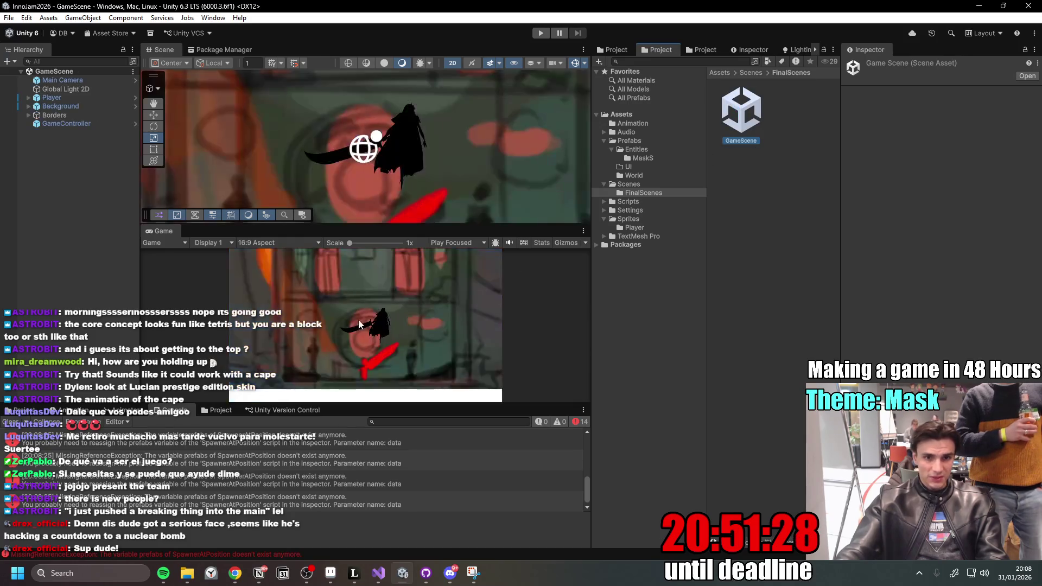
double_click(71, 126)
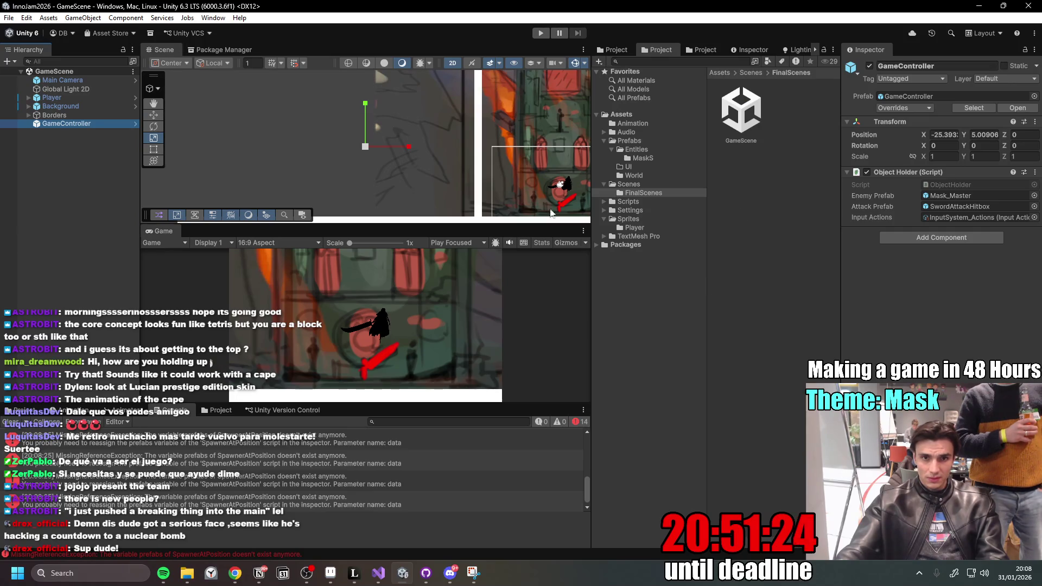
- Resize panels for a taller Game view, shorter Console, and narrower Inspector and folder tree
click(568, 322)
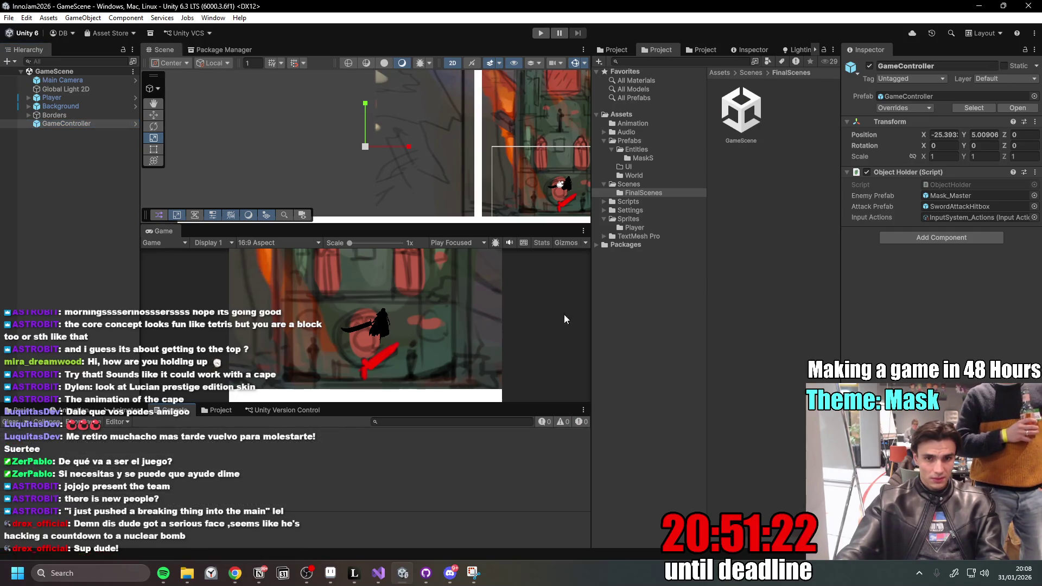
drag(420, 403, 420, 429)
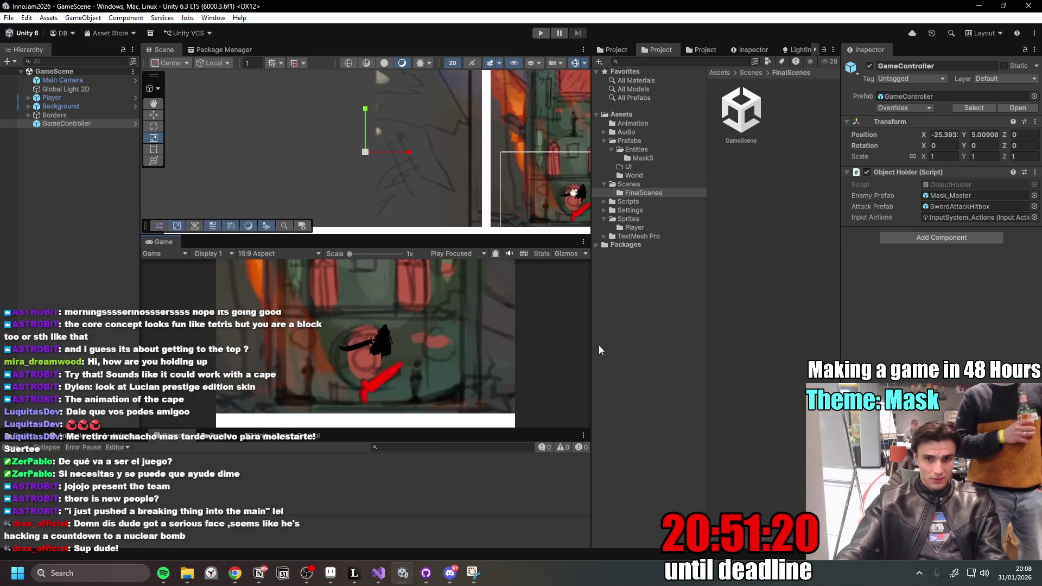
mouse_move(591, 330)
mouse_down()
mouse_move(668, 346)
mouse_move(615, 349)
mouse_up()
drag(840, 307, 870, 335)
mouse_move(733, 321)
mouse_down()
mouse_move(682, 326)
mouse_move(702, 326)
mouse_up()
- Browse the Scenes, Prefabs and FinalScenes folders and select the GameScene asset
click(746, 73)
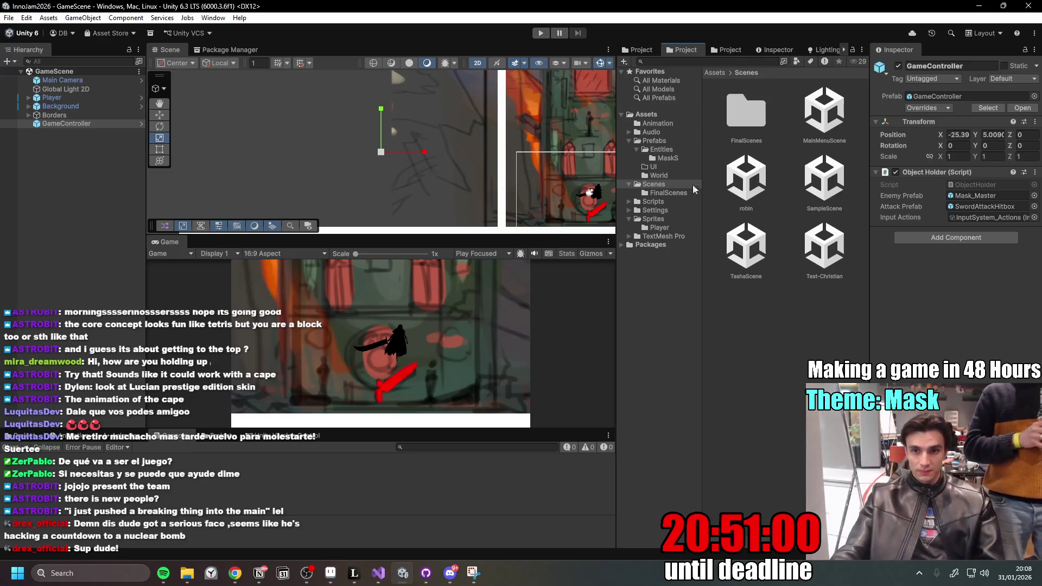
click(654, 140)
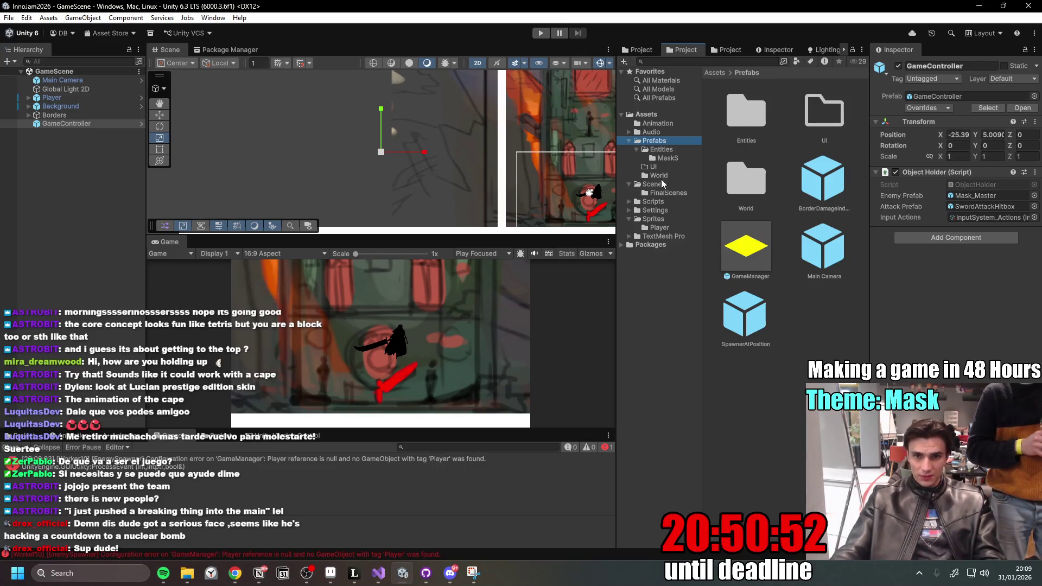
click(661, 194)
click(665, 185)
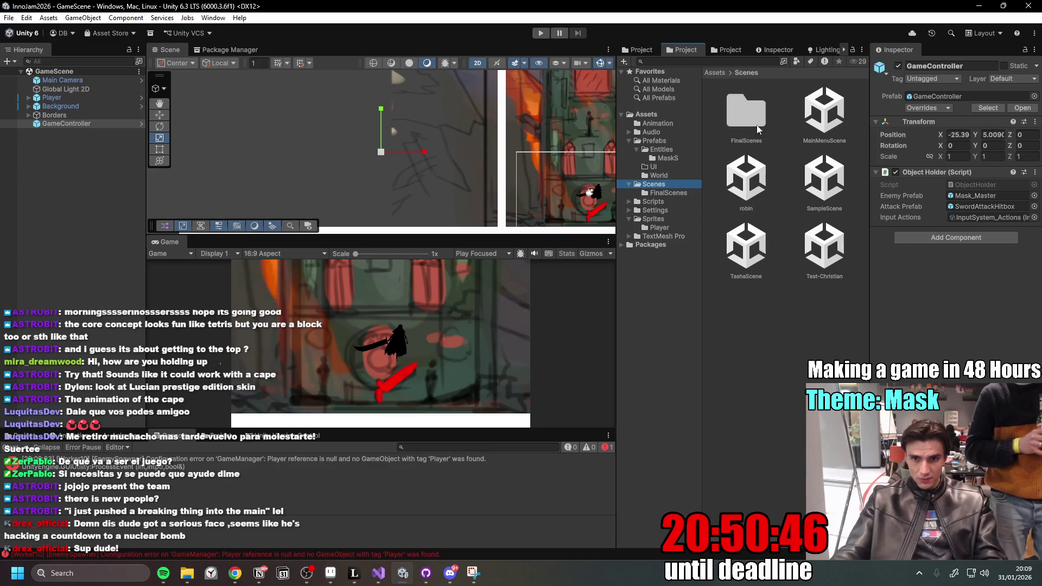
click(812, 317)
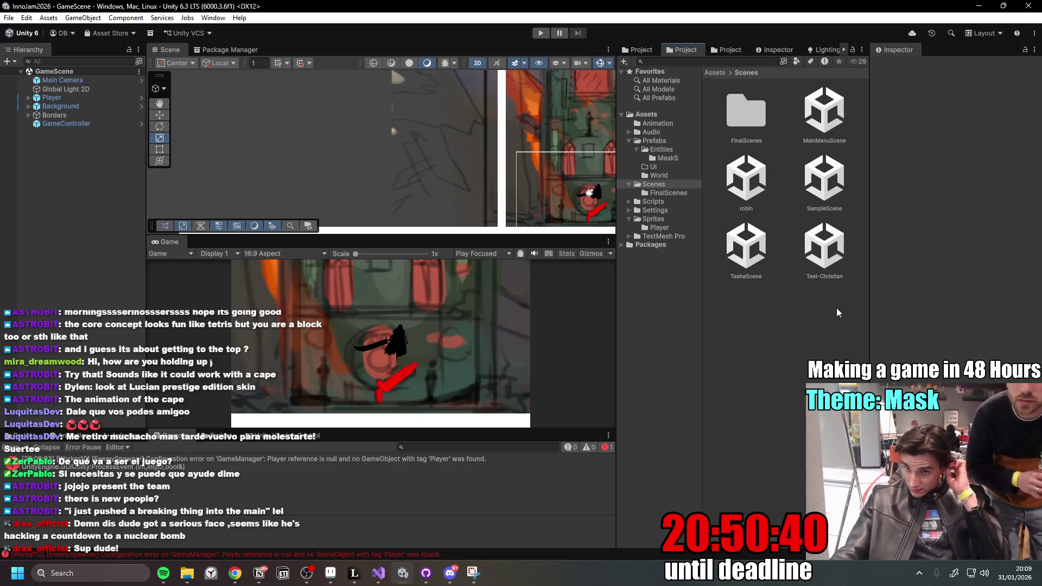
double_click(760, 135)
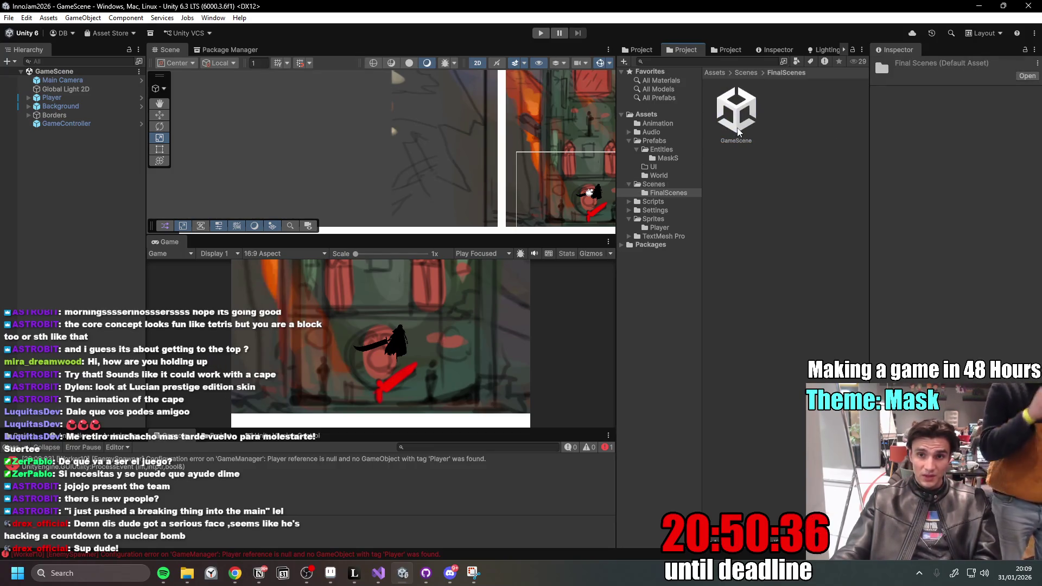
click(739, 132)
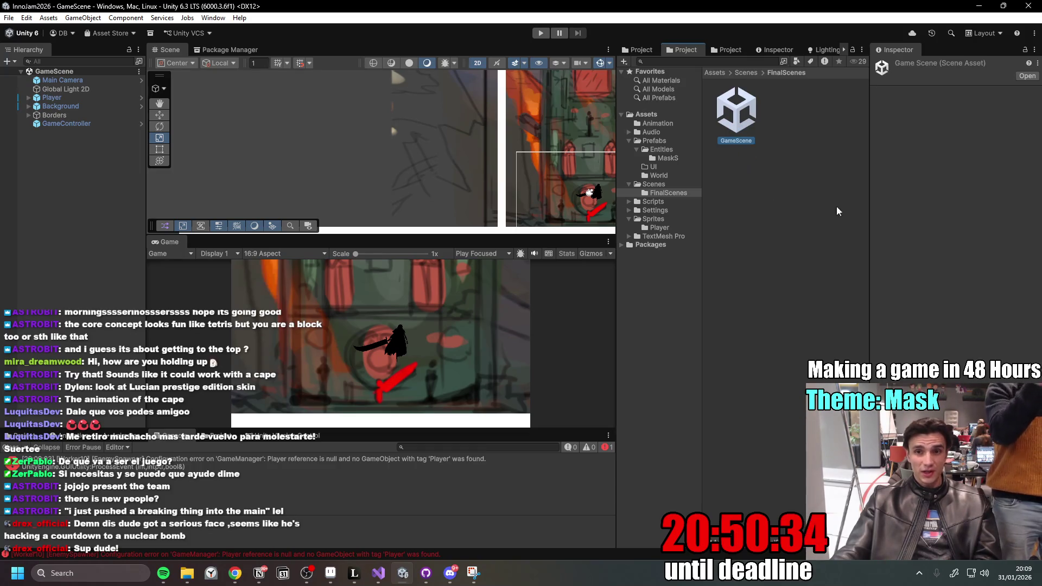
- Drag the GameManager prefab from the Prefabs folder into the GameScene Hierarchy
drag(442, 223, 443, 211)
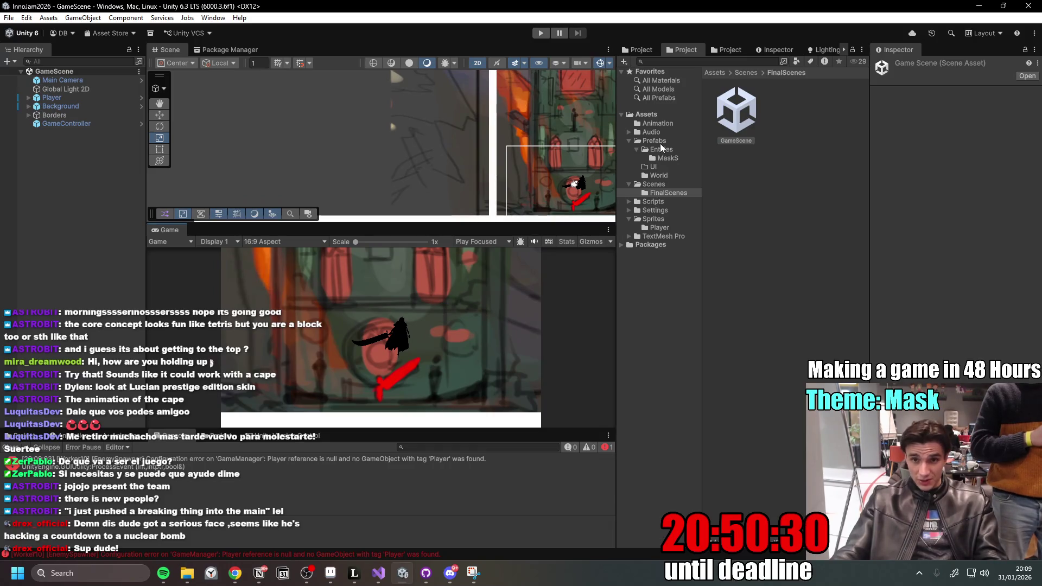
click(661, 141)
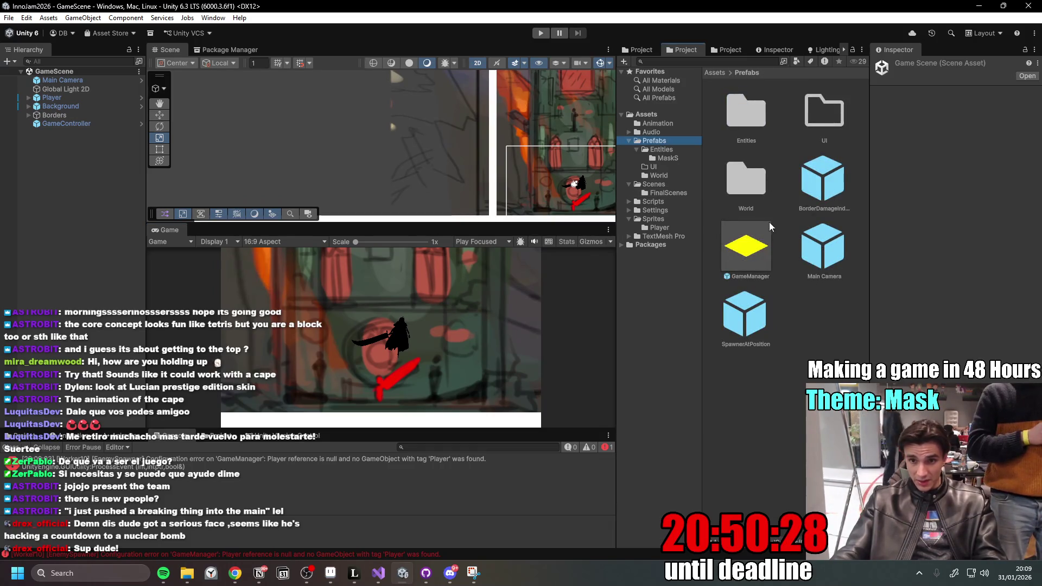
mouse_move(742, 252)
mouse_down()
mouse_move(76, 206)
mouse_move(104, 208)
mouse_up()
- Frame the new GameManager in the scene and confirm it sits at the origin
double_click(69, 134)
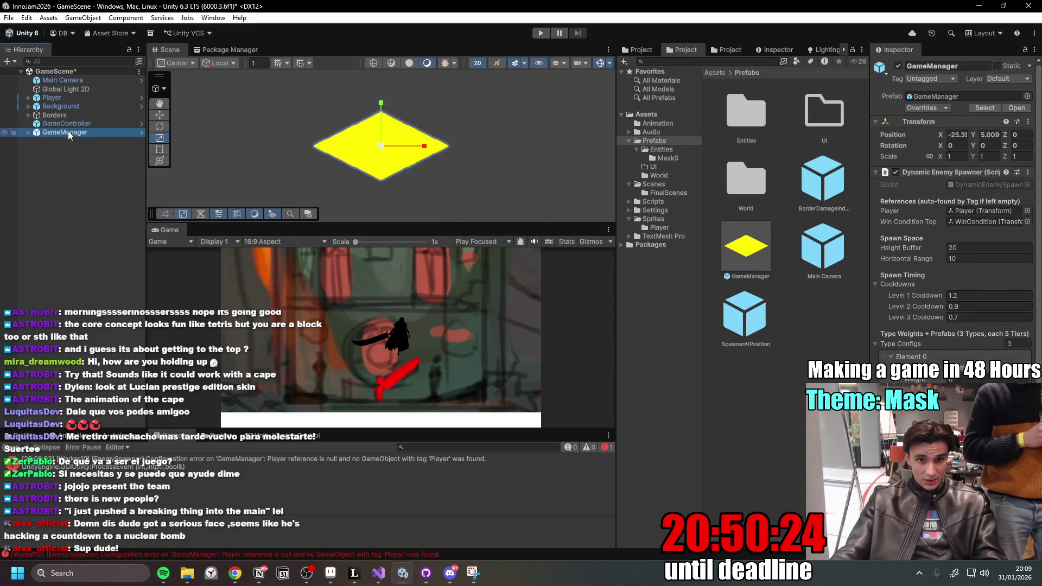
scroll(397, 132, down, 10)
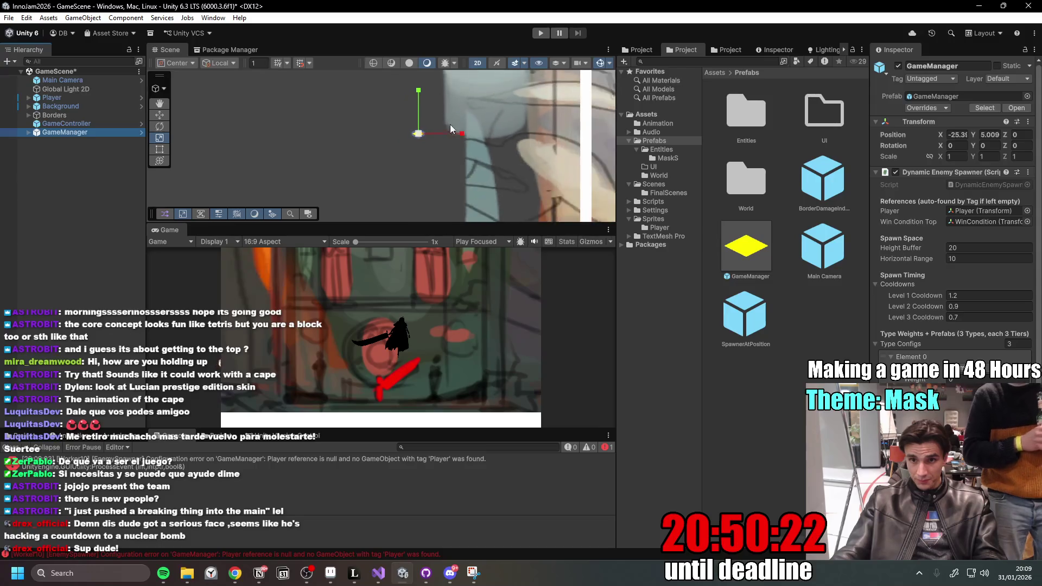
scroll(498, 96, down, 3)
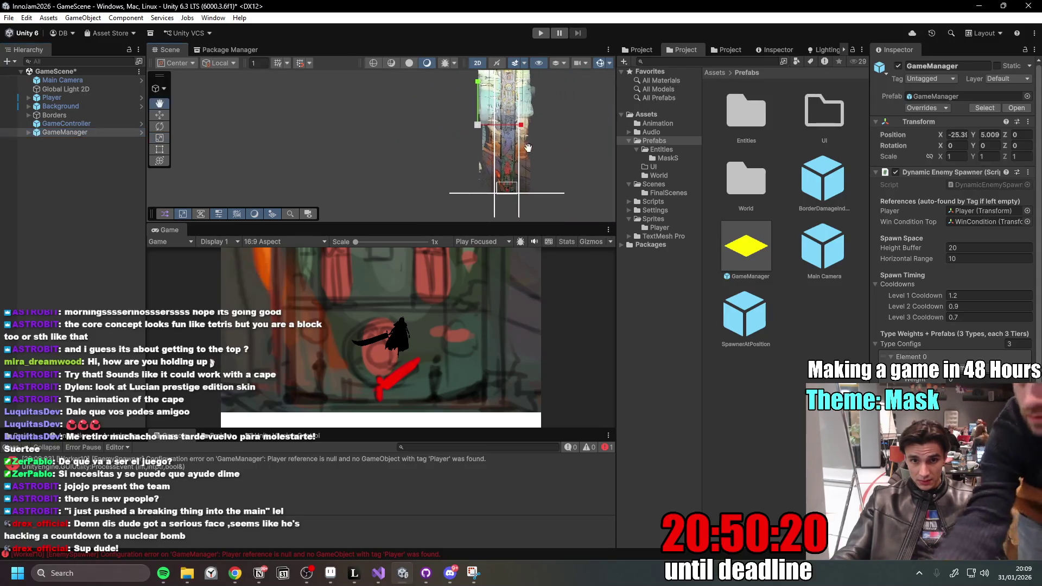
drag(498, 108, 417, 108)
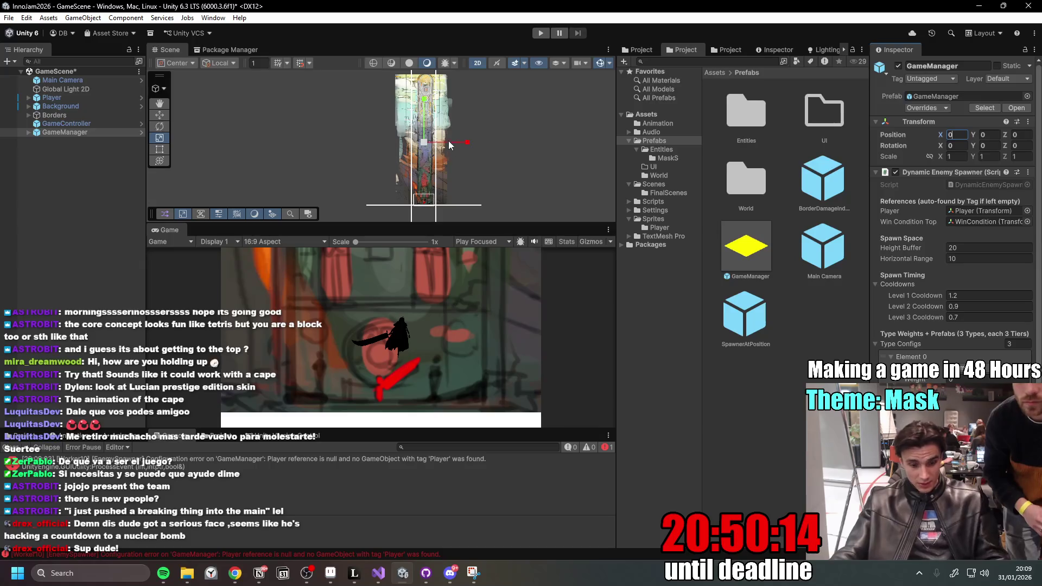
click(37, 136)
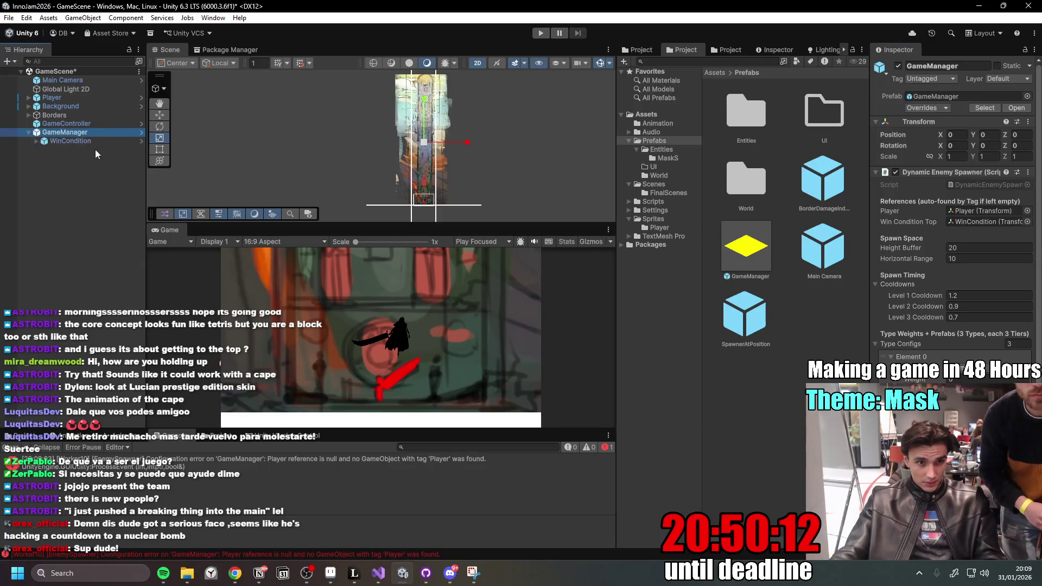
- Move the WinCondition child higher up the tower with the Move tool
click(82, 141)
key(w)
drag(425, 104, 454, 48)
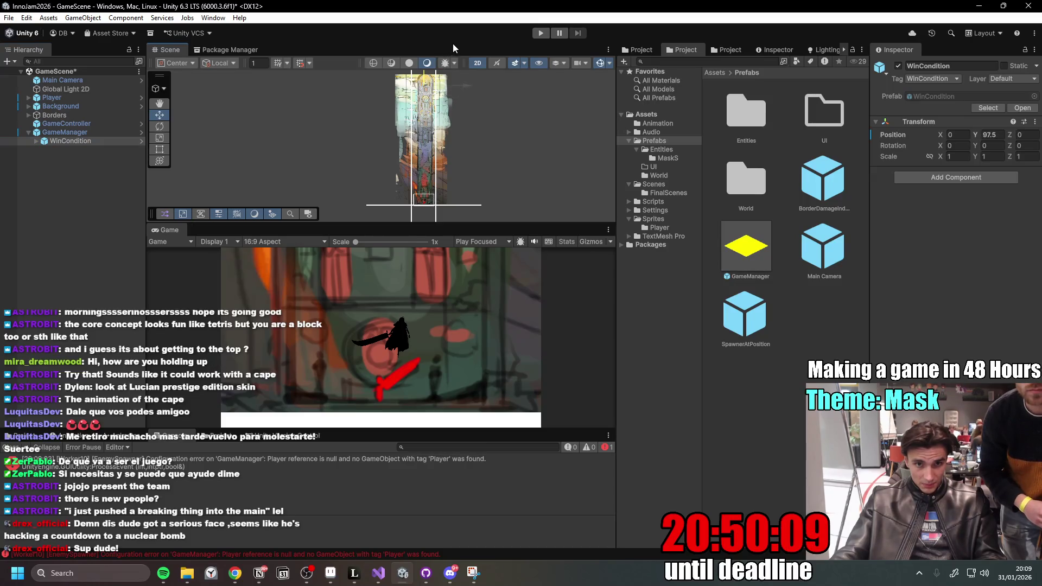
double_click(76, 141)
- Open the GameManager prefab in Prefab Mode to edit its spawner settings
click(66, 133)
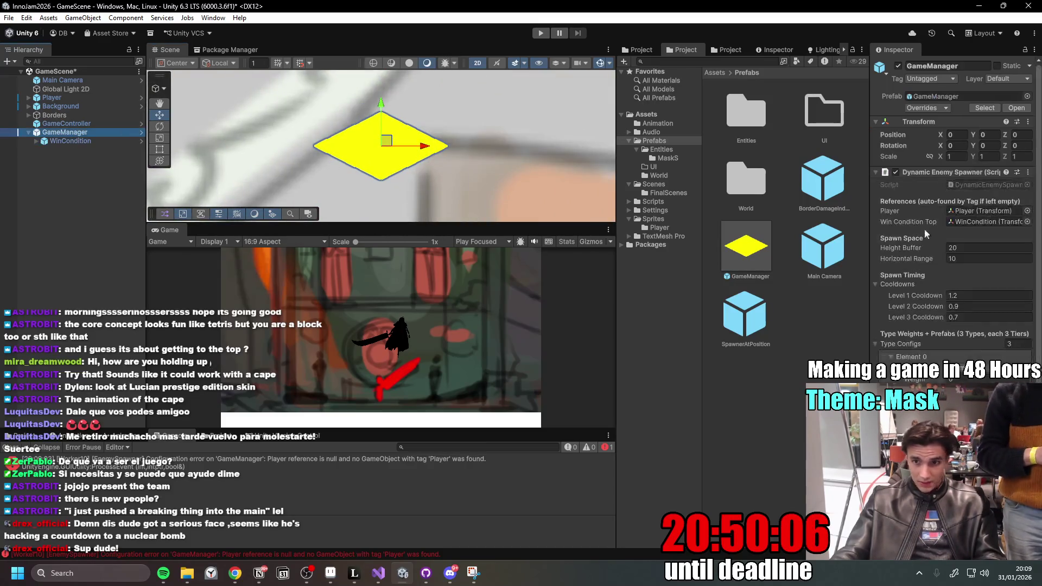
drag(1041, 249, 1041, 288)
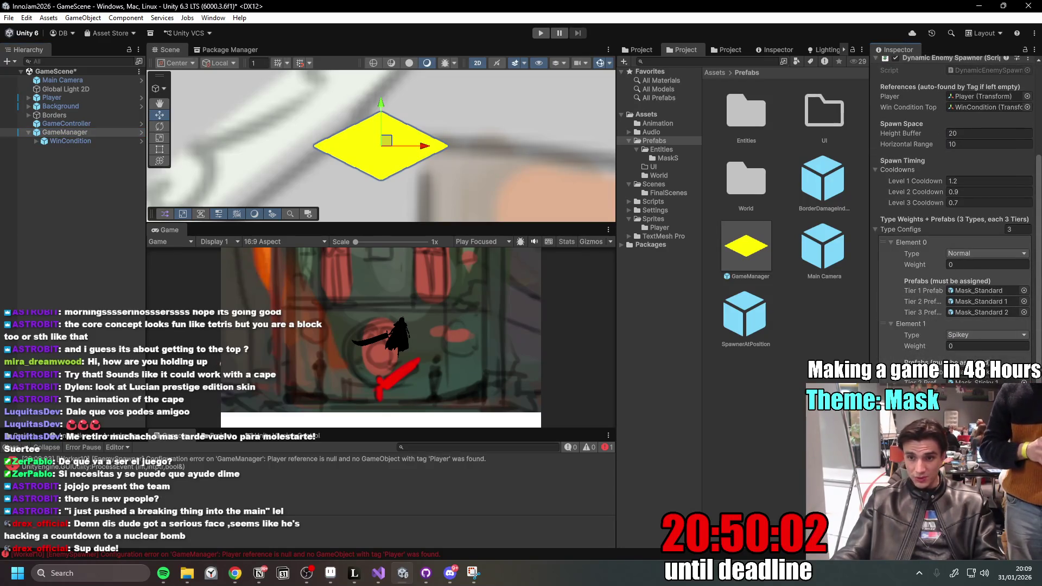
click(141, 133)
scroll(1004, 287, down, 3)
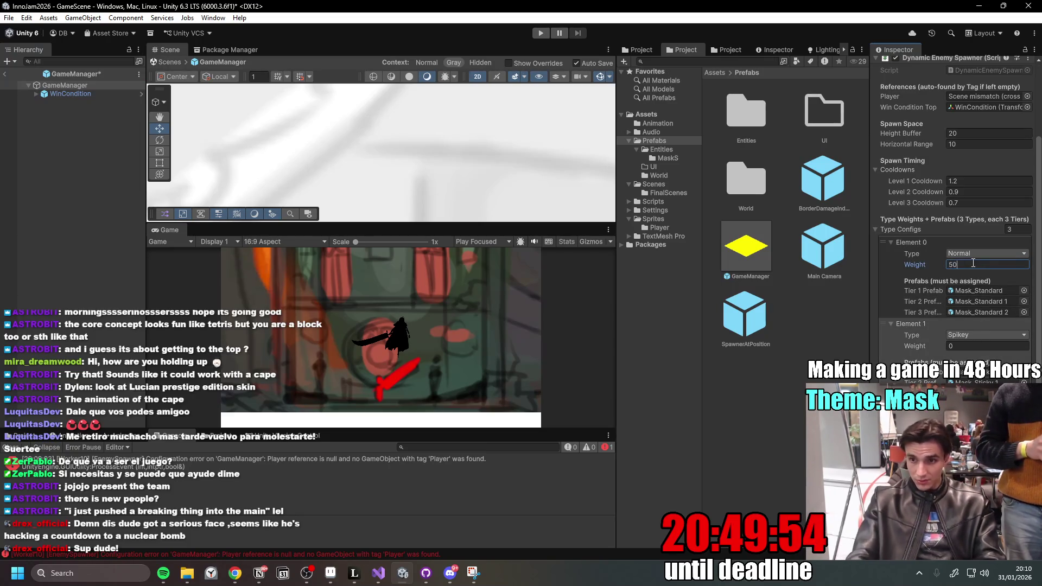
- Set Normal weight to 50 and Spikey weight to 30, save, and clear the Console
text(50)
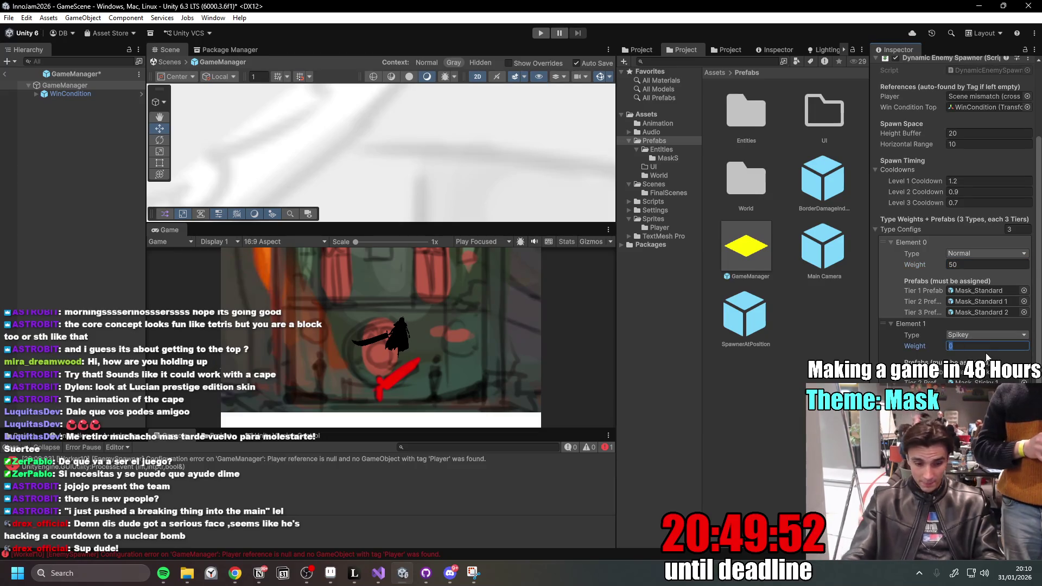
text(30)
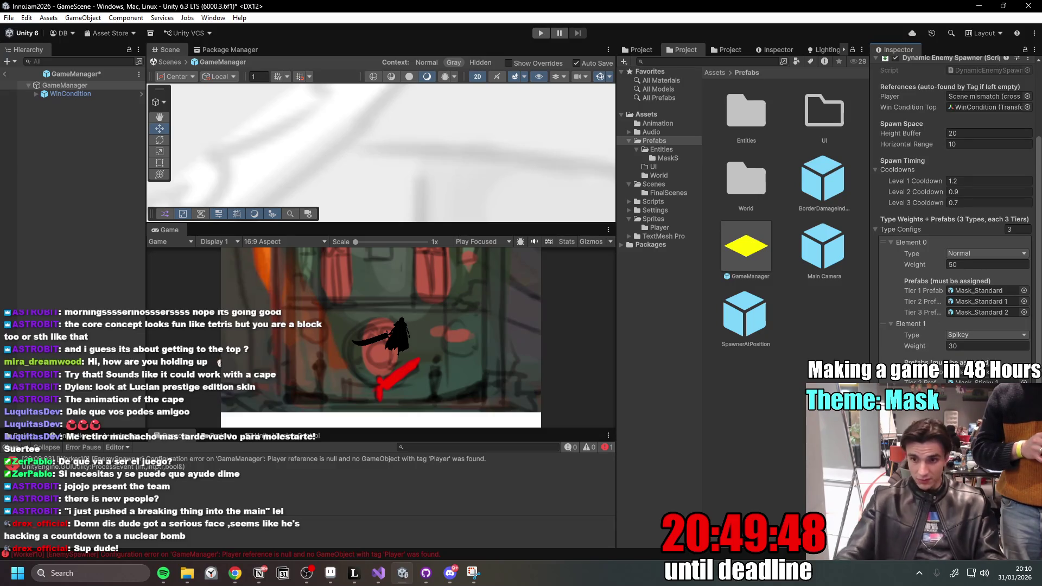
key(ctrl+s)
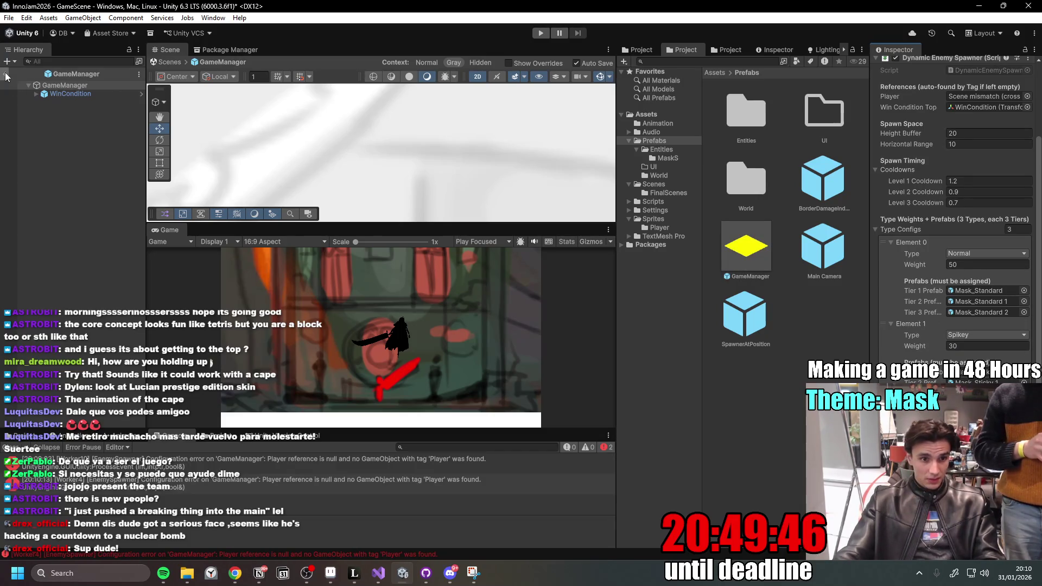
drag(389, 427, 389, 387)
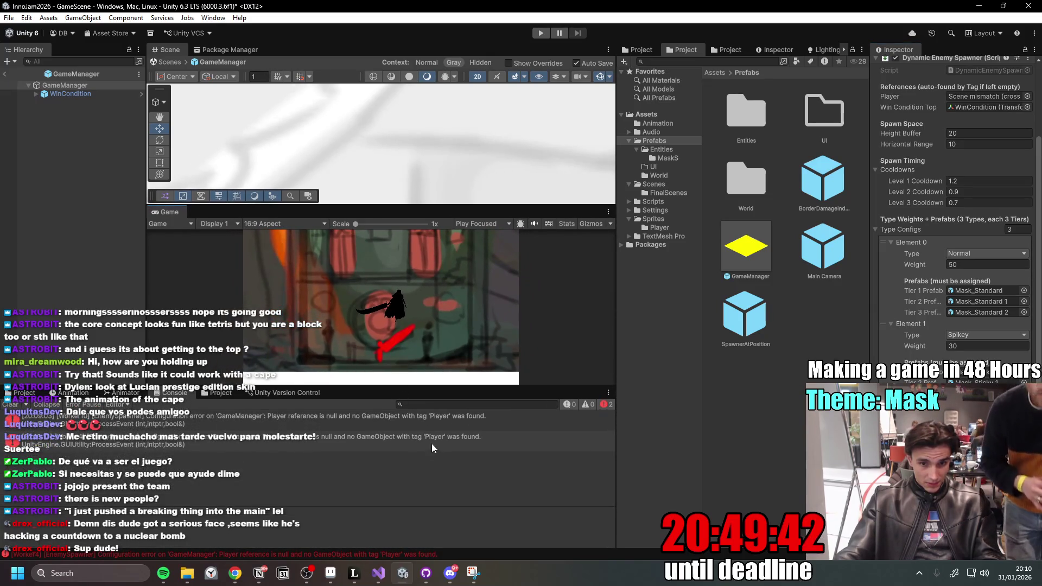
click(10, 404)
- Return to GameScene, check the Player, then reopen GameManager's spawner settings
click(5, 74)
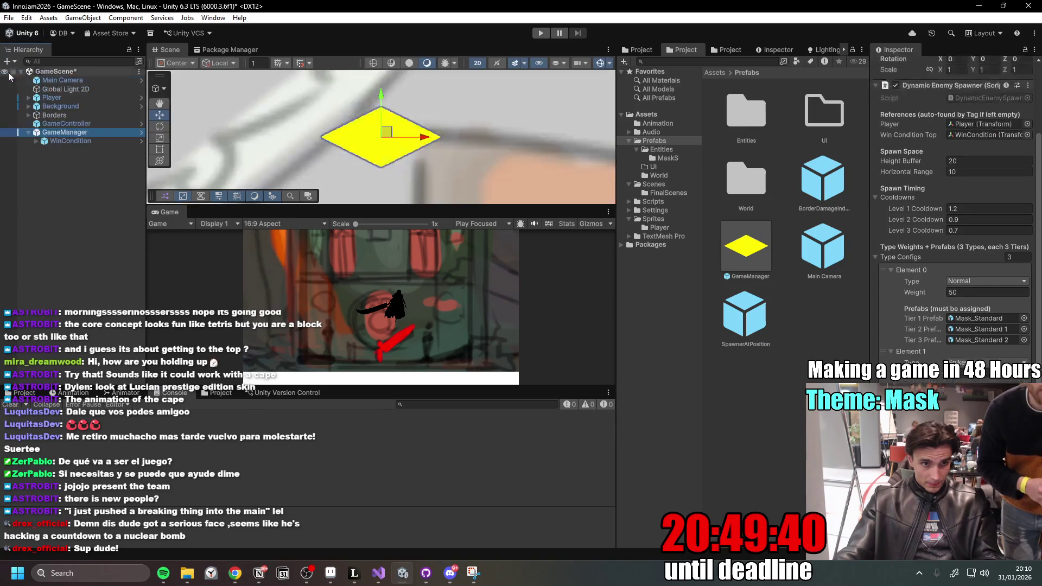
click(79, 98)
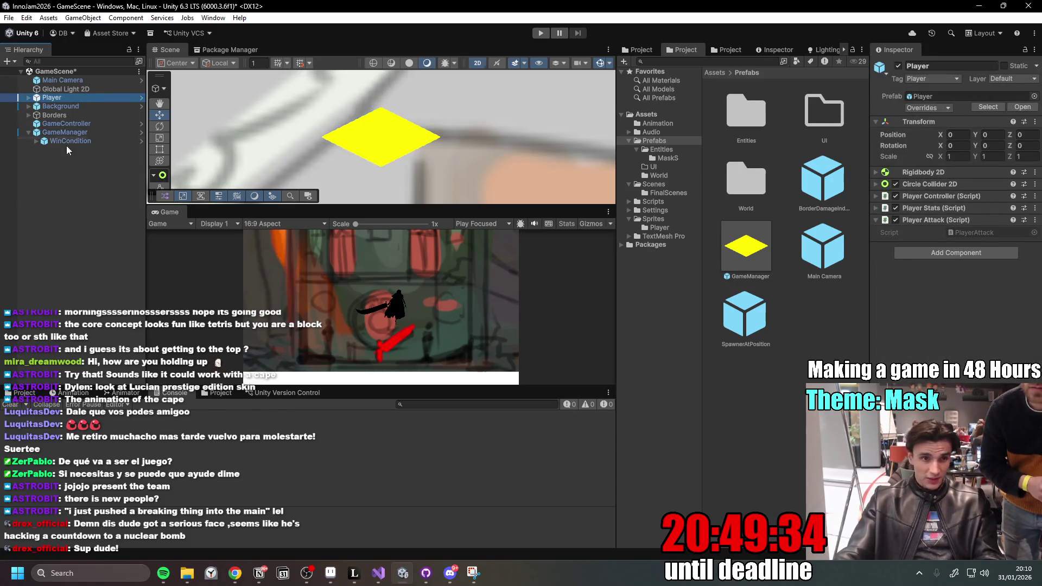
click(77, 133)
click(141, 133)
click(87, 132)
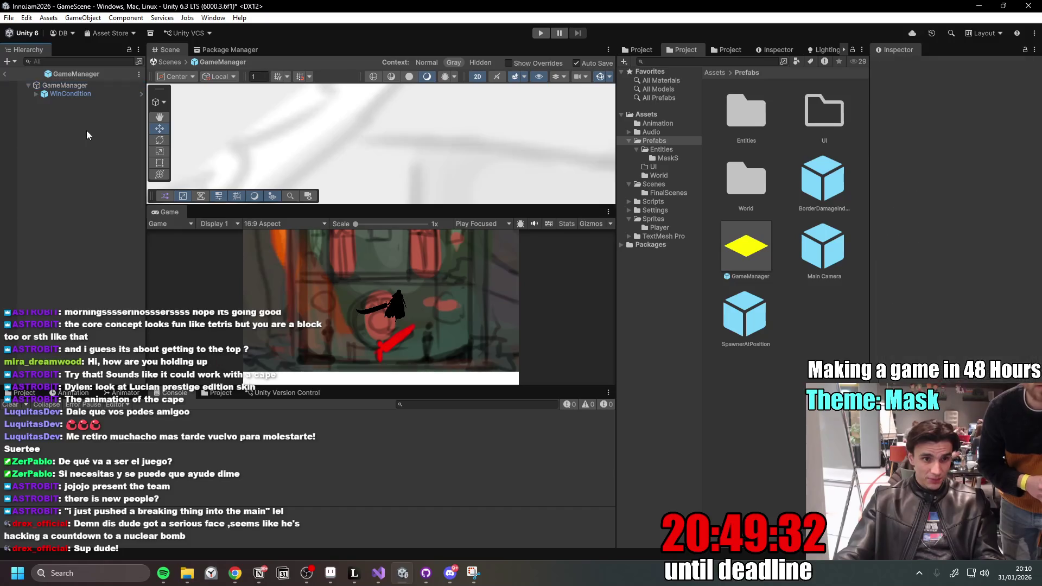
click(65, 85)
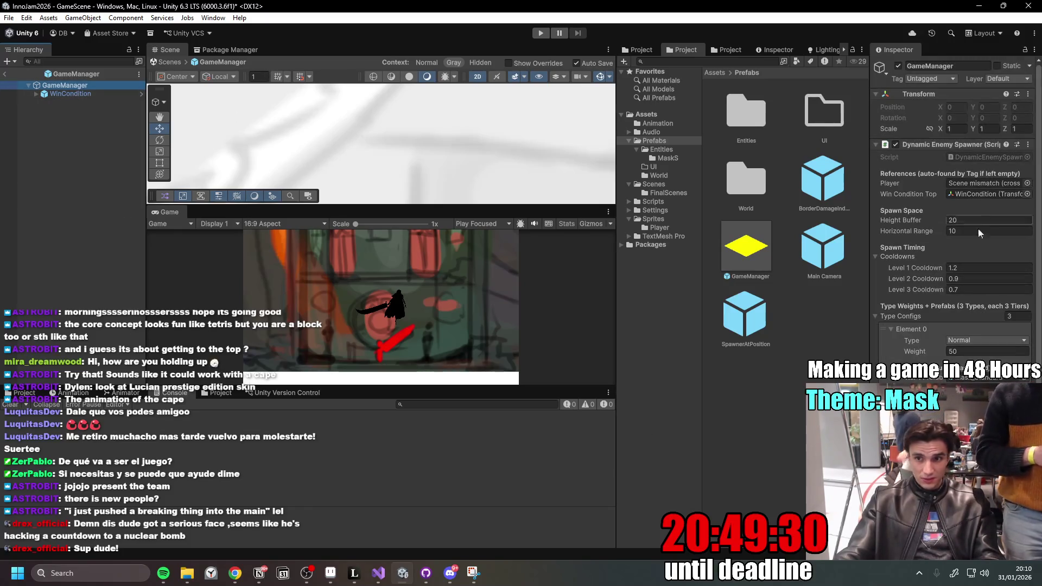
- Exit Prefab Mode, enlarge the Scene and Game views, select GameController and start the game
click(6, 76)
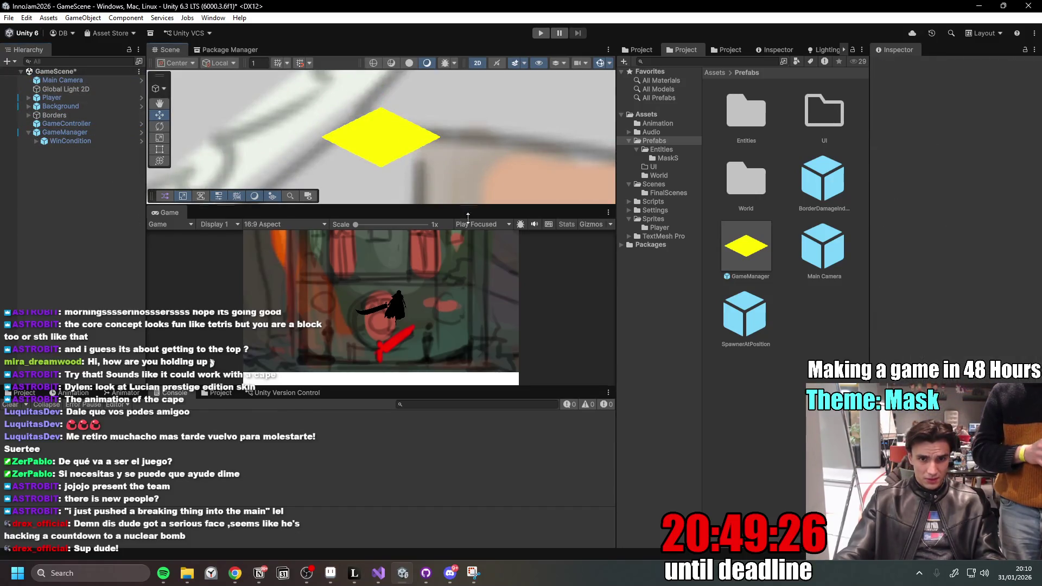
drag(477, 205, 477, 250)
drag(475, 384, 476, 460)
mouse_move(476, 251)
mouse_down()
mouse_move(479, 298)
mouse_move(484, 247)
mouse_up()
click(84, 134)
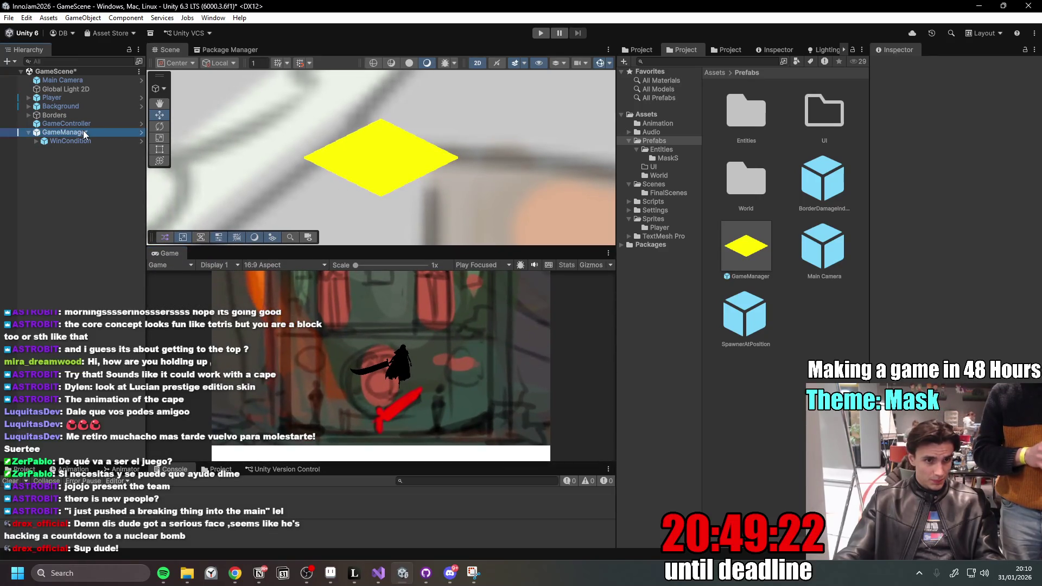
double_click(70, 124)
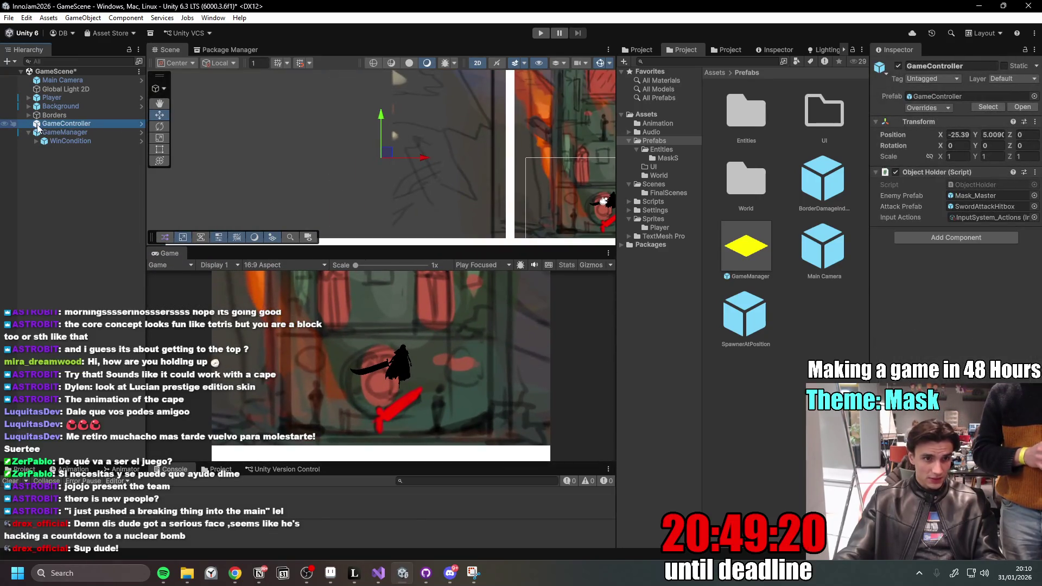
click(540, 33)
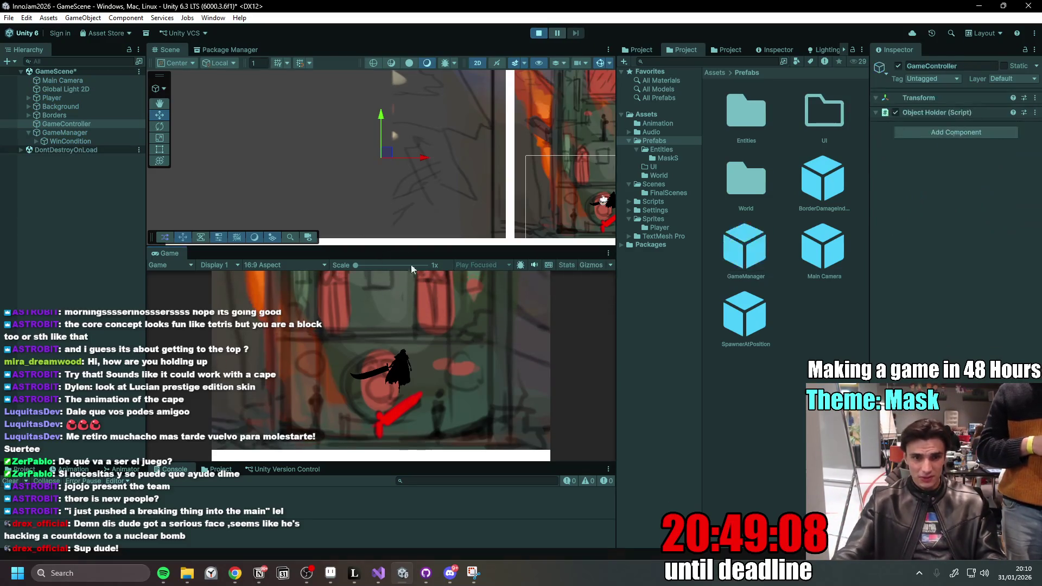
- Watch masks pile into the level while inspecting GameController and Player, then stop play mode
drag(412, 249, 411, 225)
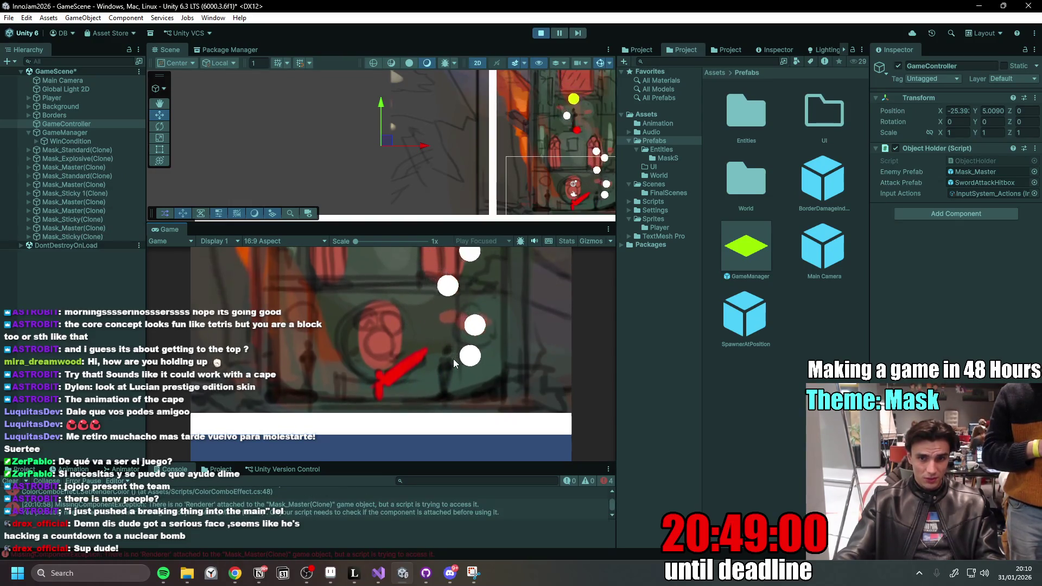
click(66, 123)
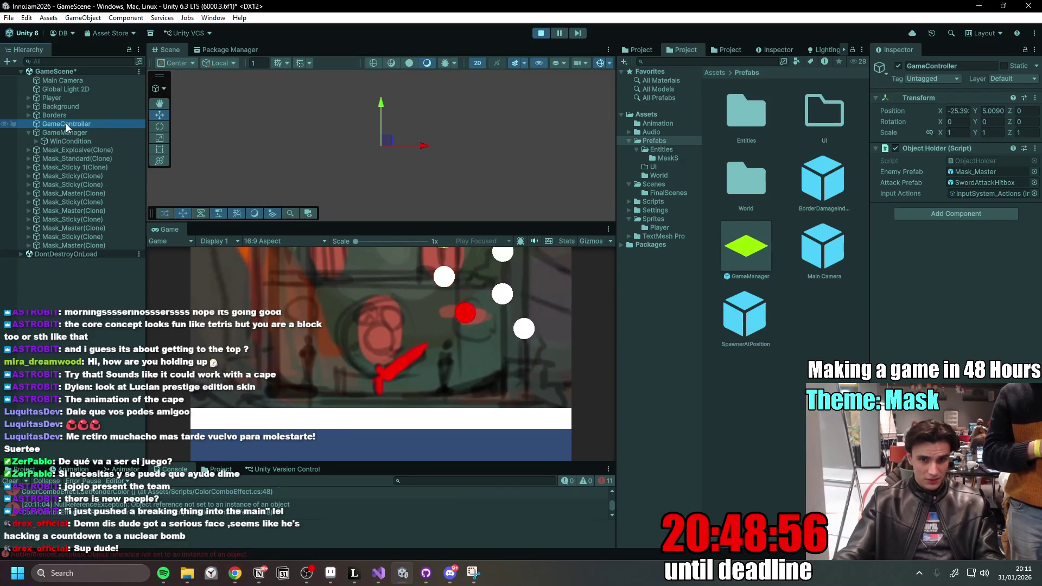
click(73, 99)
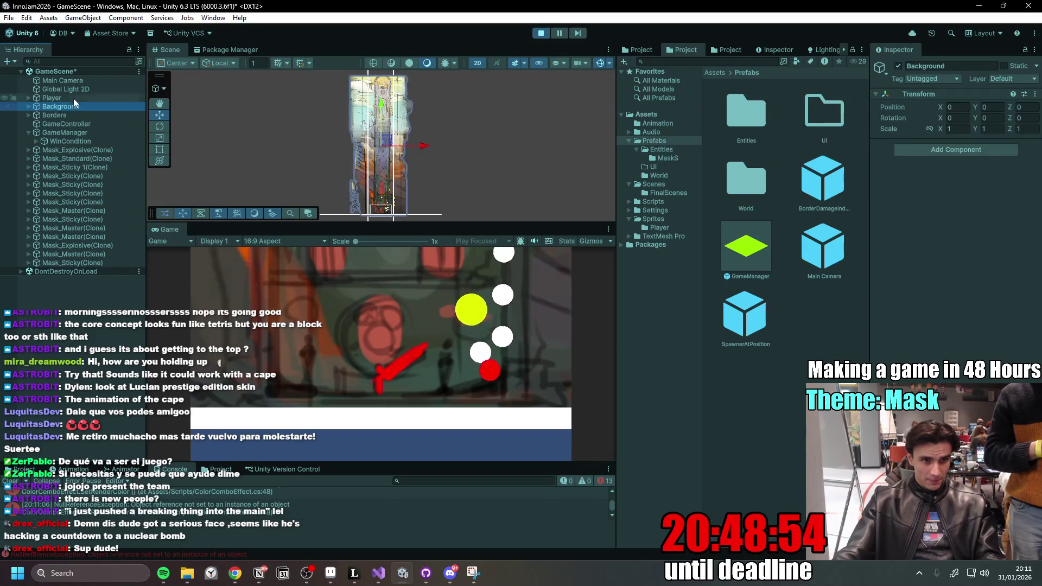
double_click(73, 97)
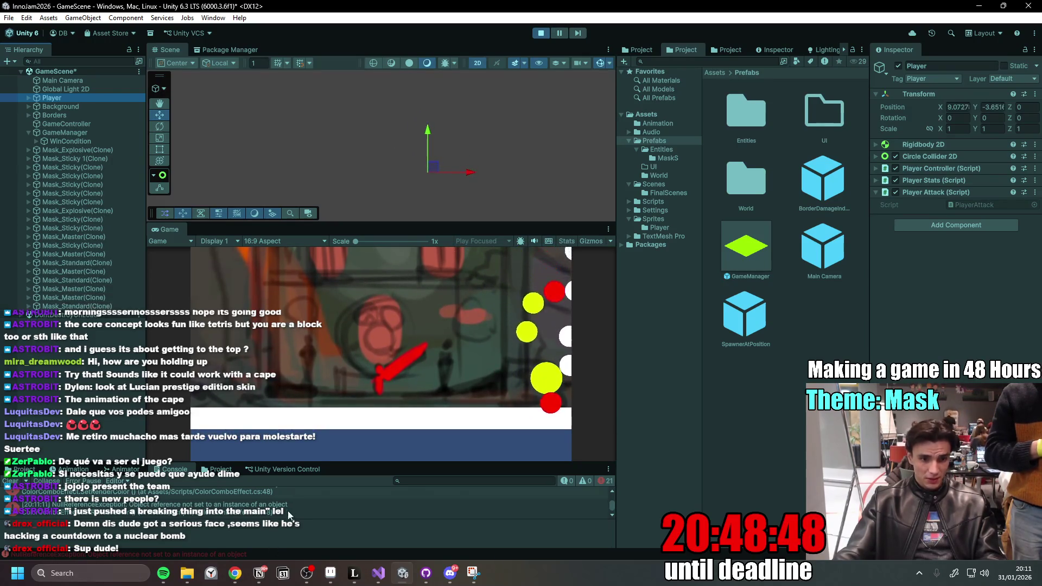
drag(384, 464, 414, 399)
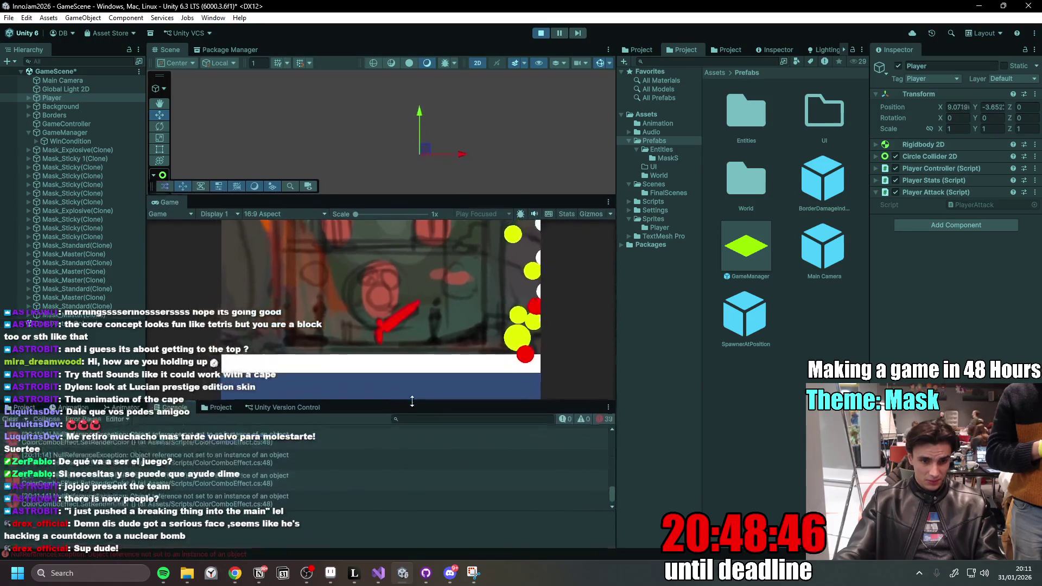
click(543, 36)
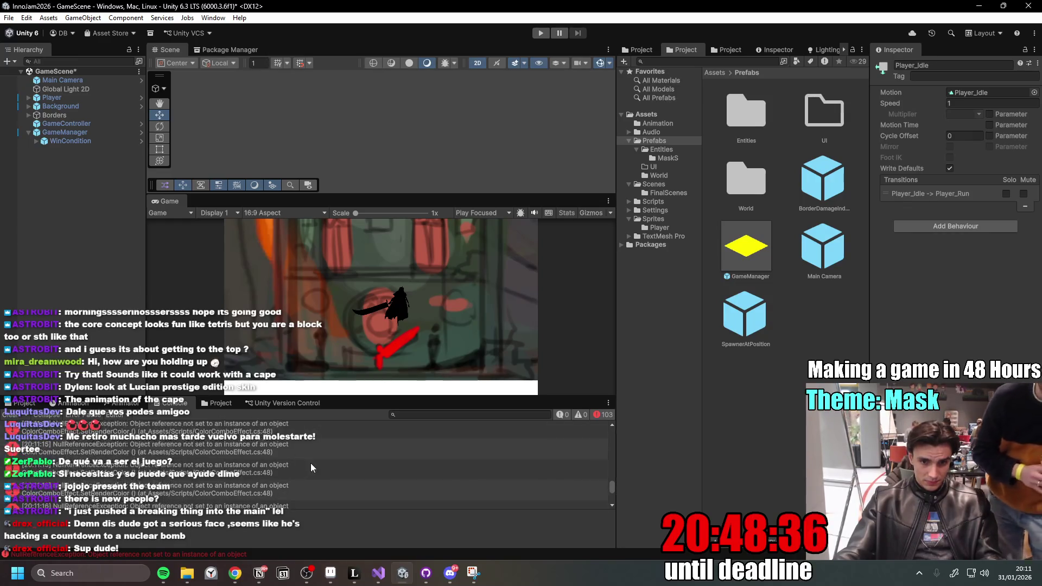
scroll(380, 473, up, 3)
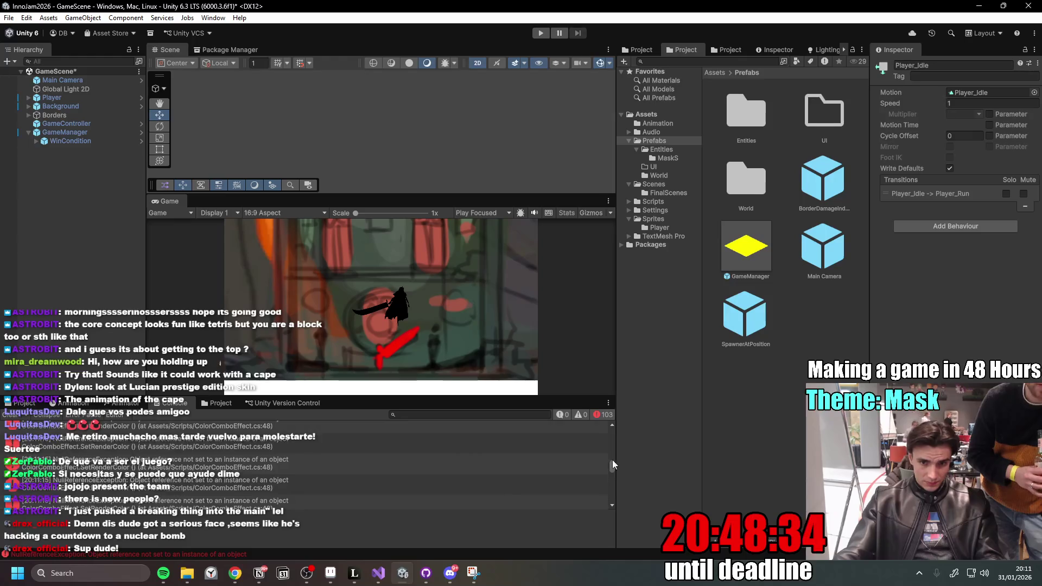
drag(612, 467, 613, 429)
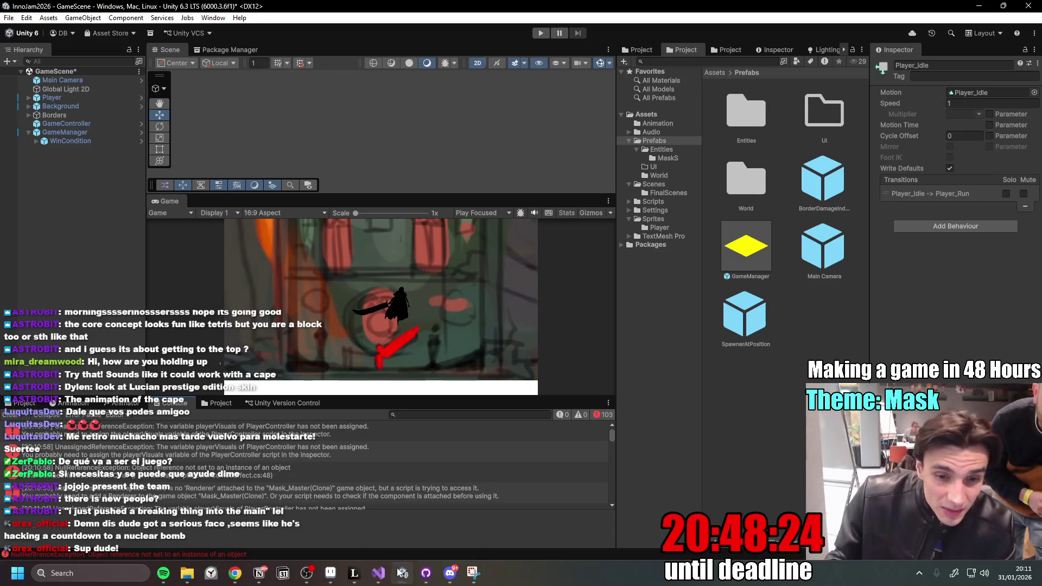
click(425, 575)
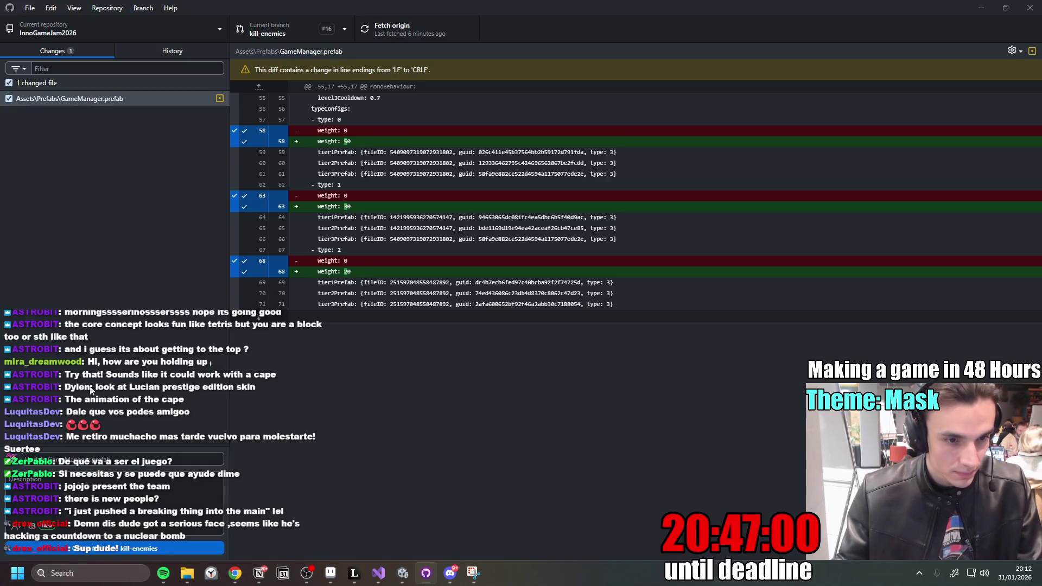
- Commit GameManager.prefab to kill-enemies with summary 'Add Weights to Spawnrate of Game M'
text(Add)
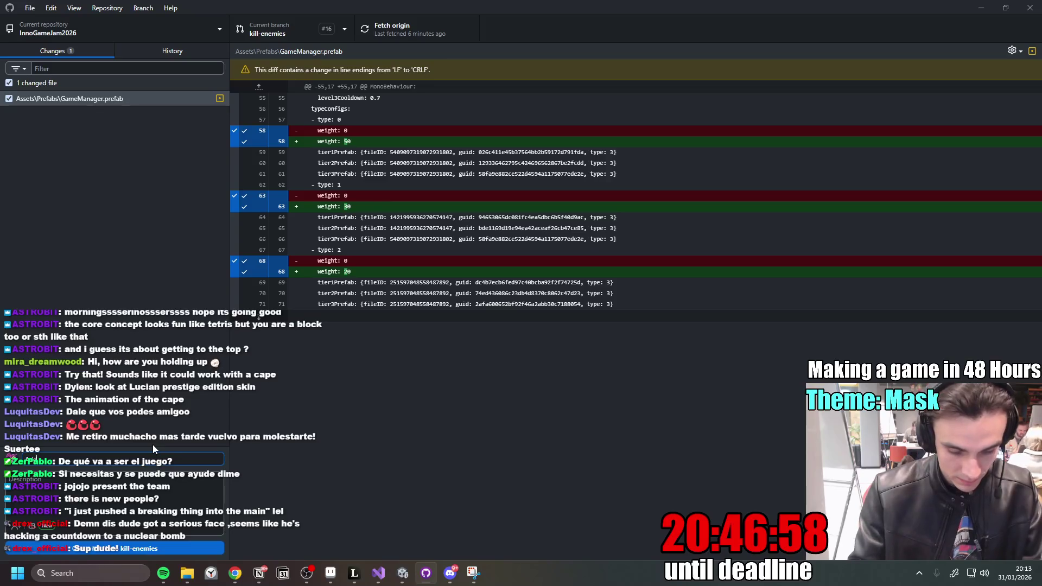
text( Weig)
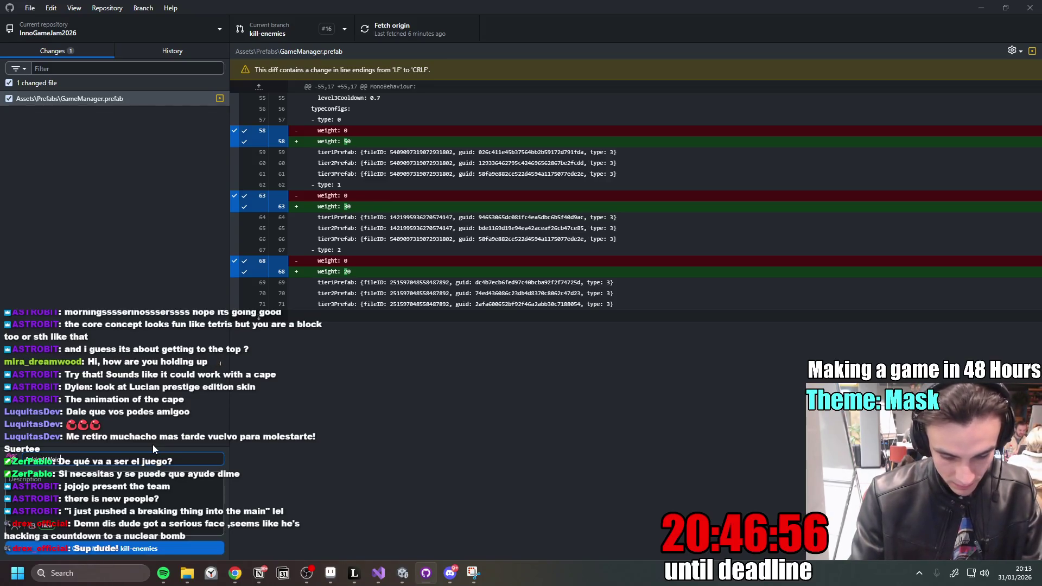
text(hts to )
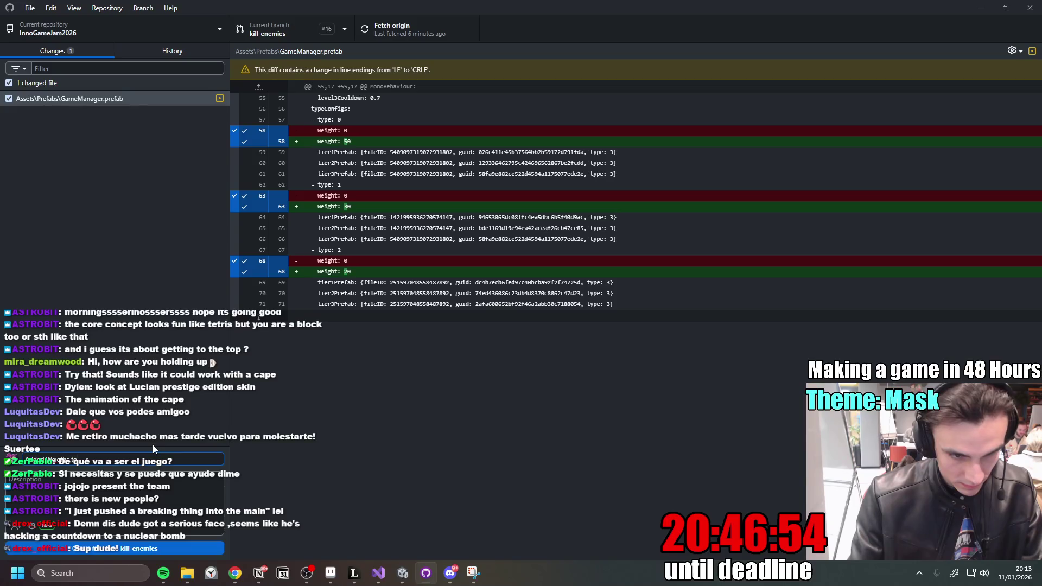
text(Spawnrate of Game Manager)
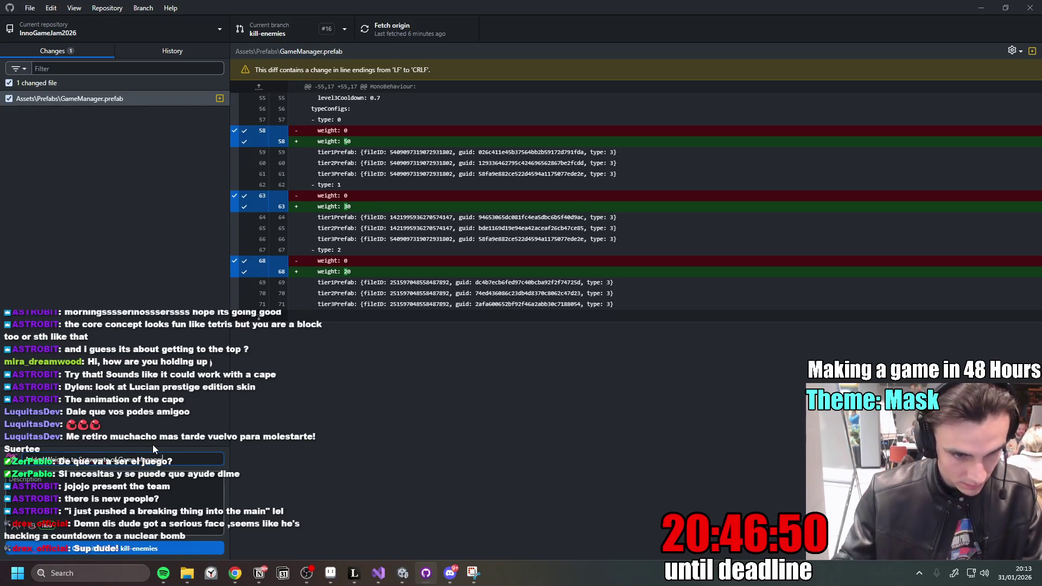
click(178, 545)
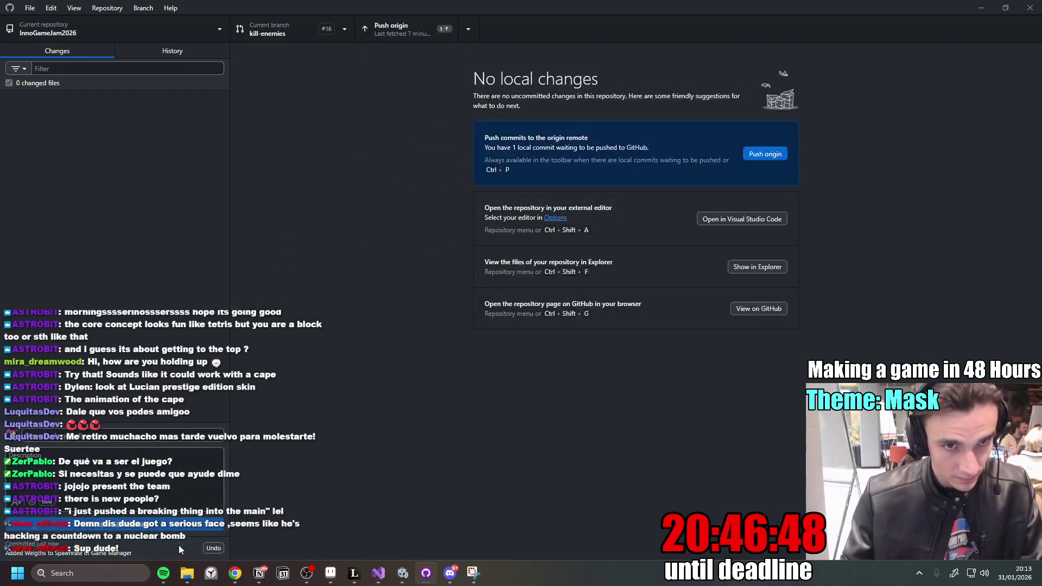
- Fetch and pull the two newer remote commits, push the weights commit, then return to Unity
click(409, 35)
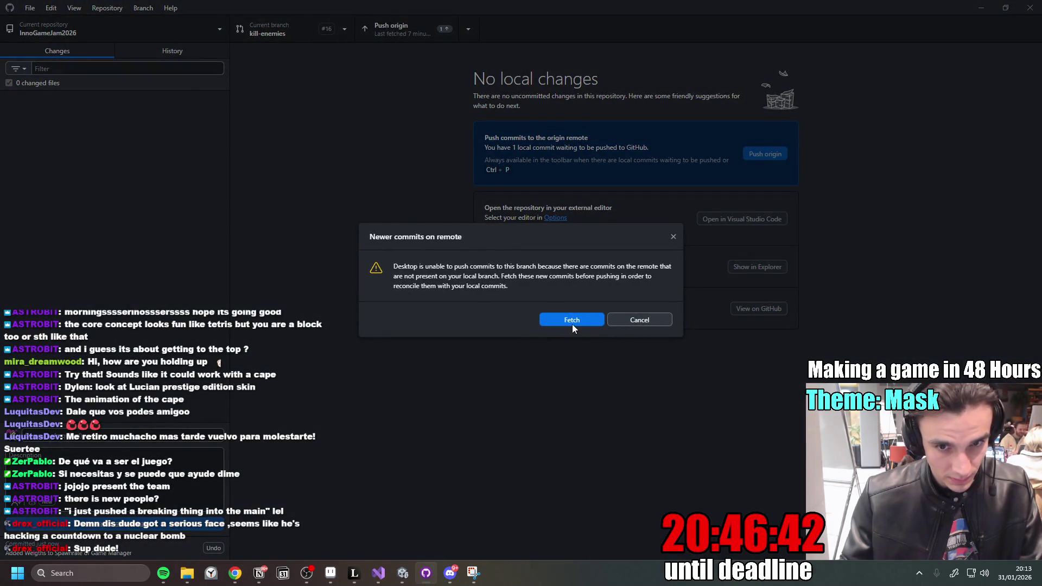
click(574, 322)
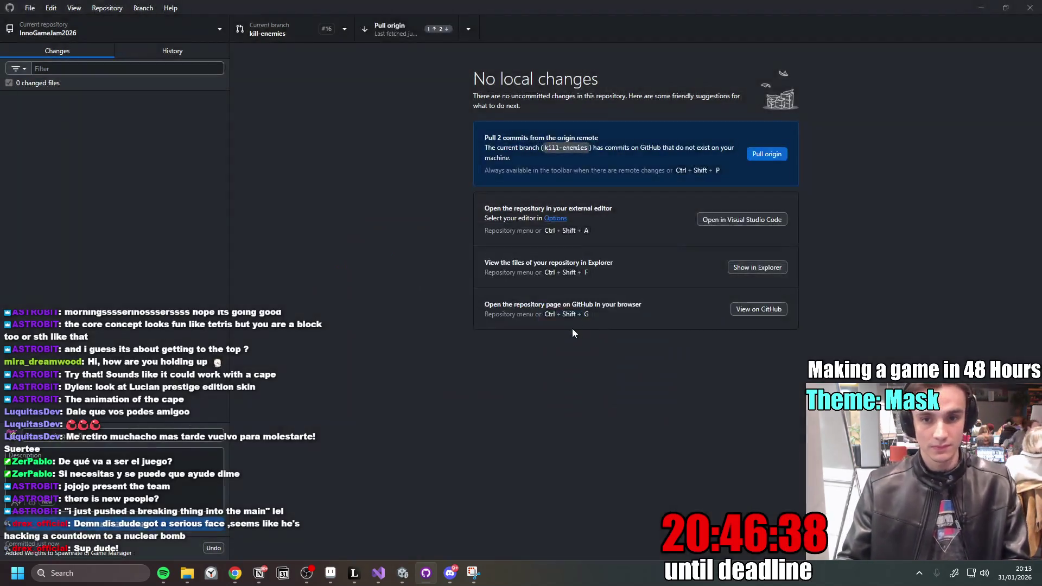
click(387, 28)
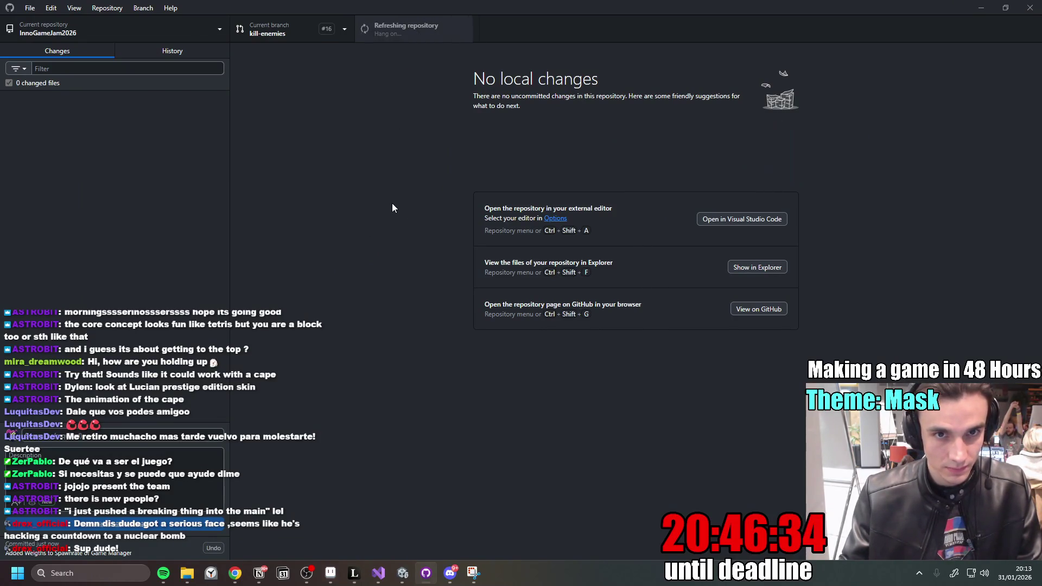
click(405, 32)
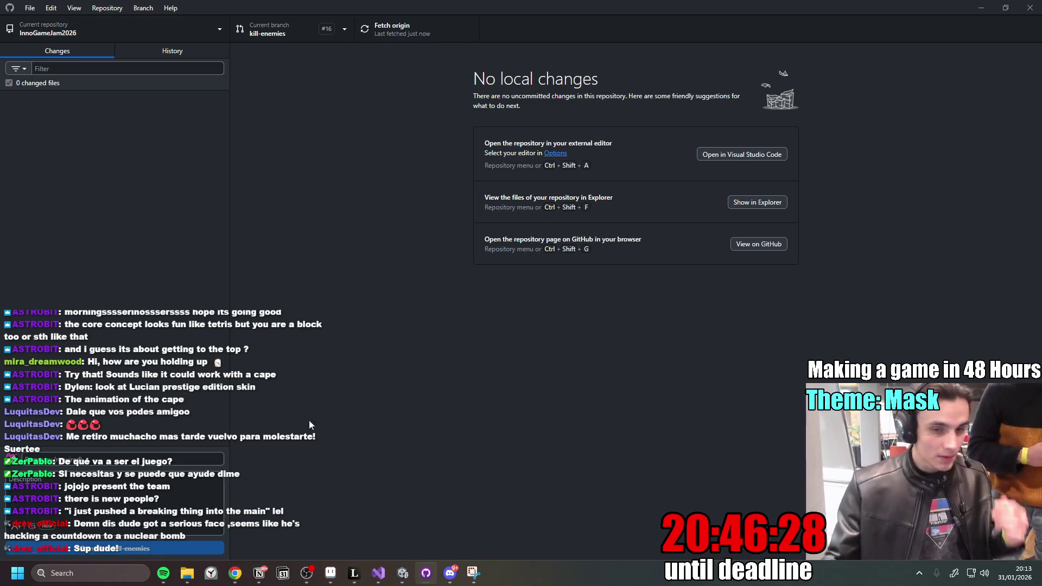
click(408, 567)
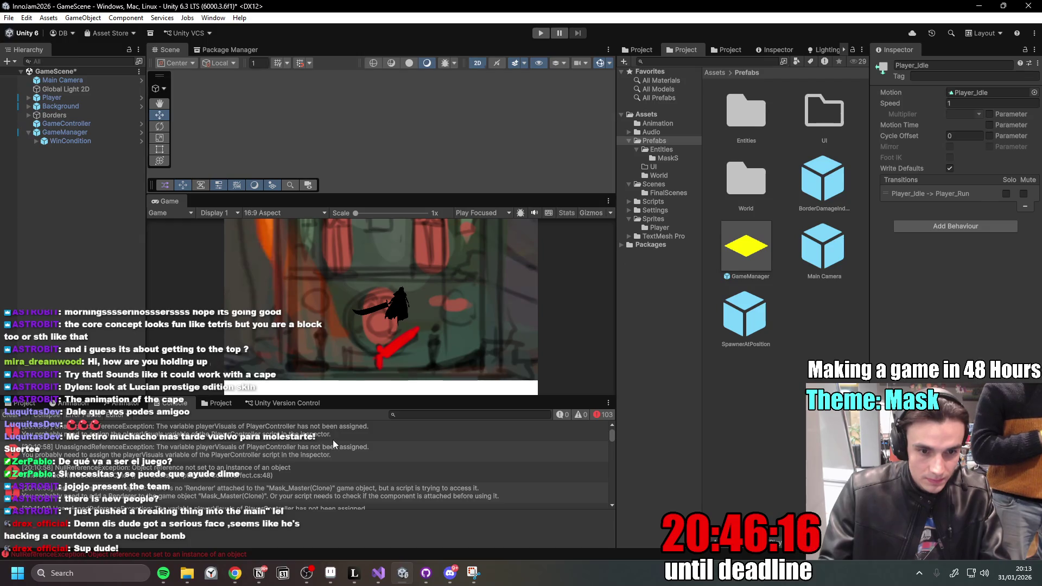
- Inspect Player and its PlayerVisuals child, clear the Console, and start a new play-test
click(72, 97)
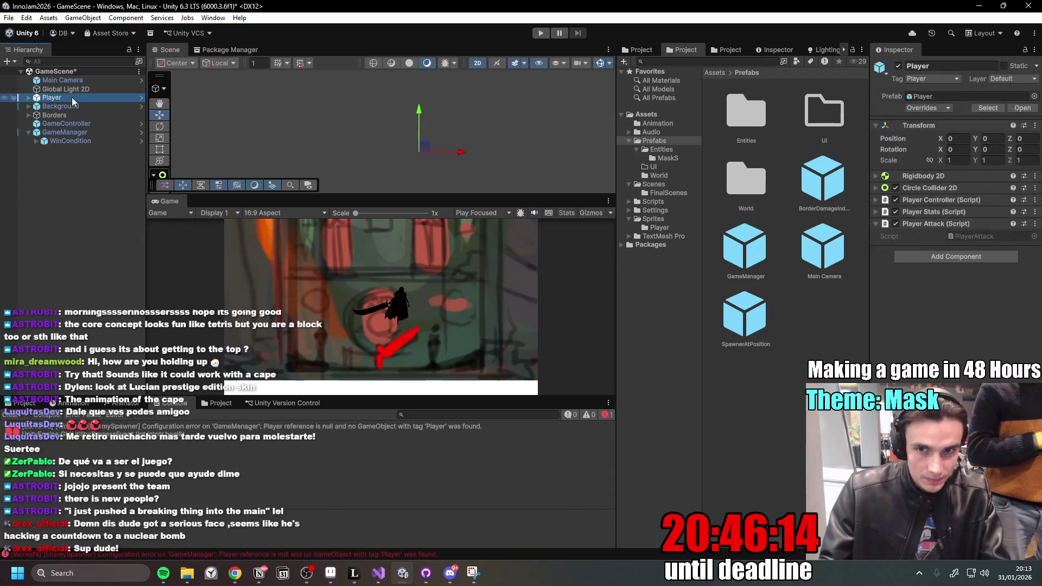
click(28, 98)
click(66, 107)
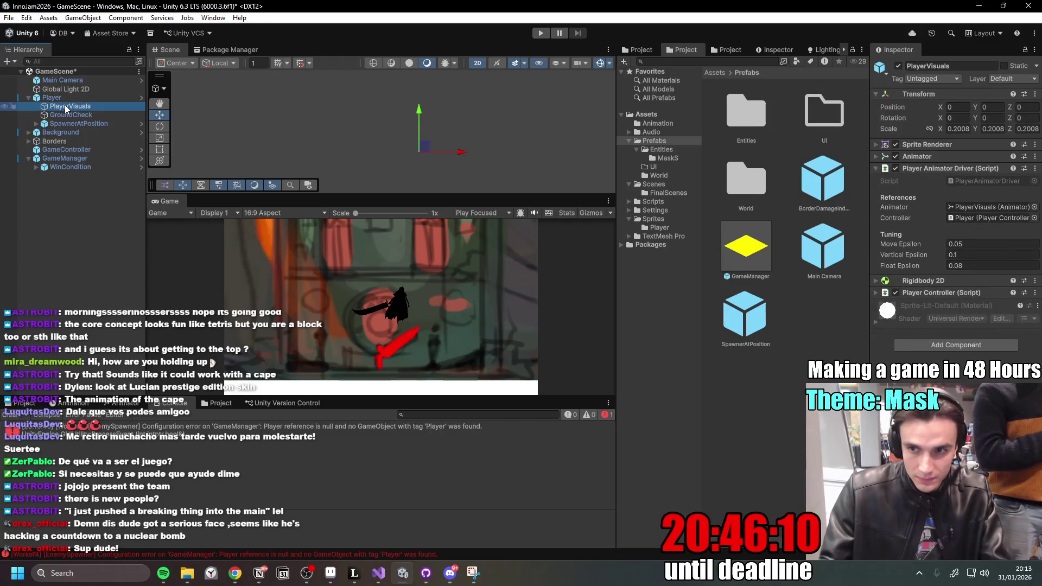
click(69, 99)
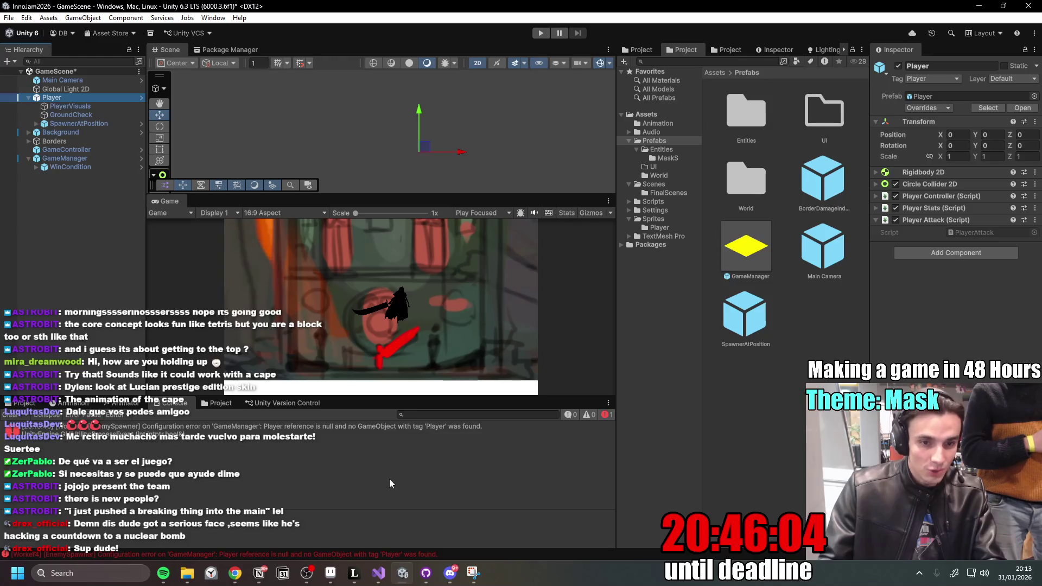
click(13, 416)
click(541, 33)
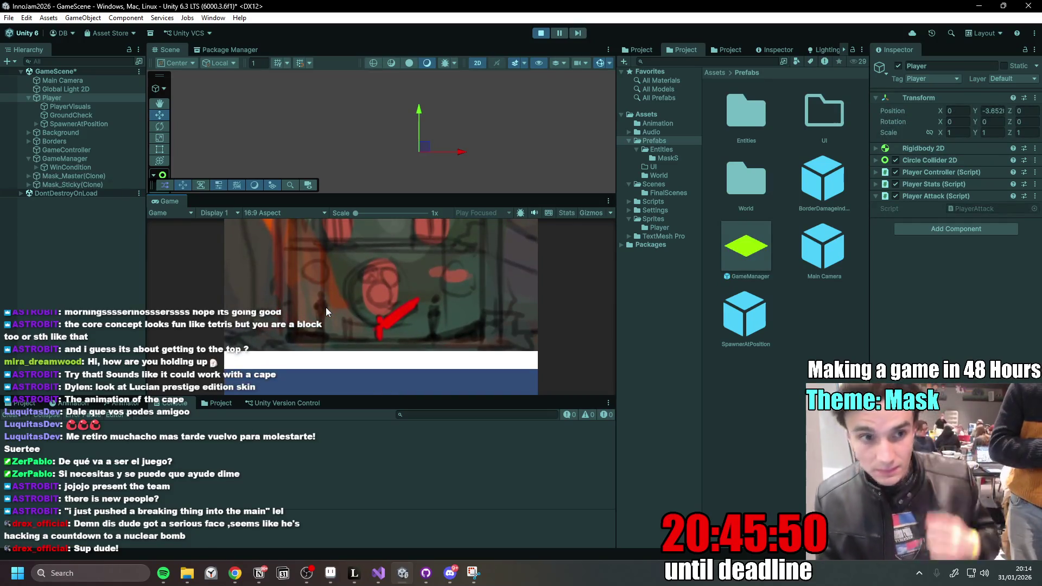
- Move the player left and right, swing the sword at nearby masks, and jump
key(d)
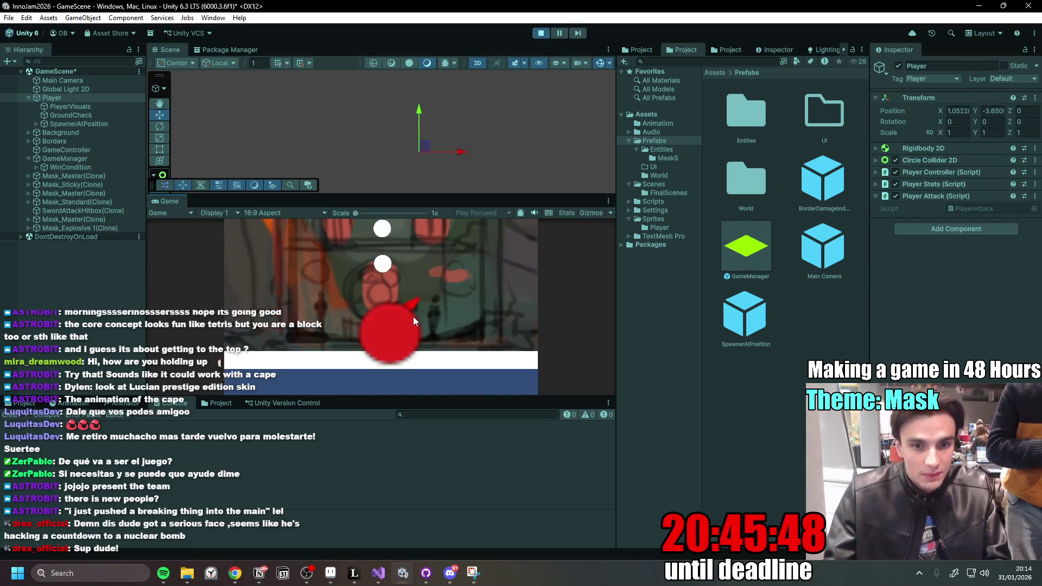
key(a)
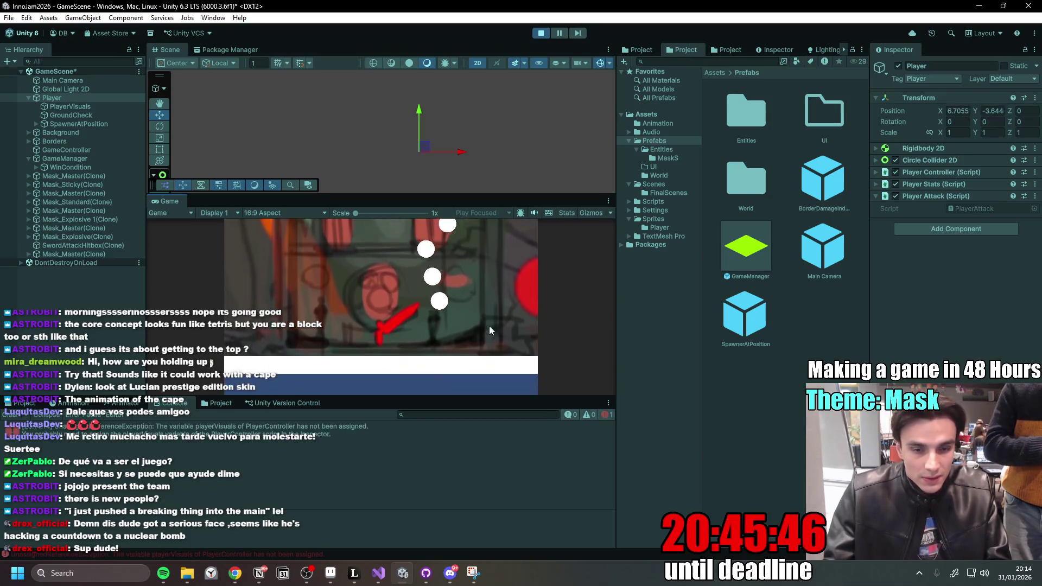
key(a)
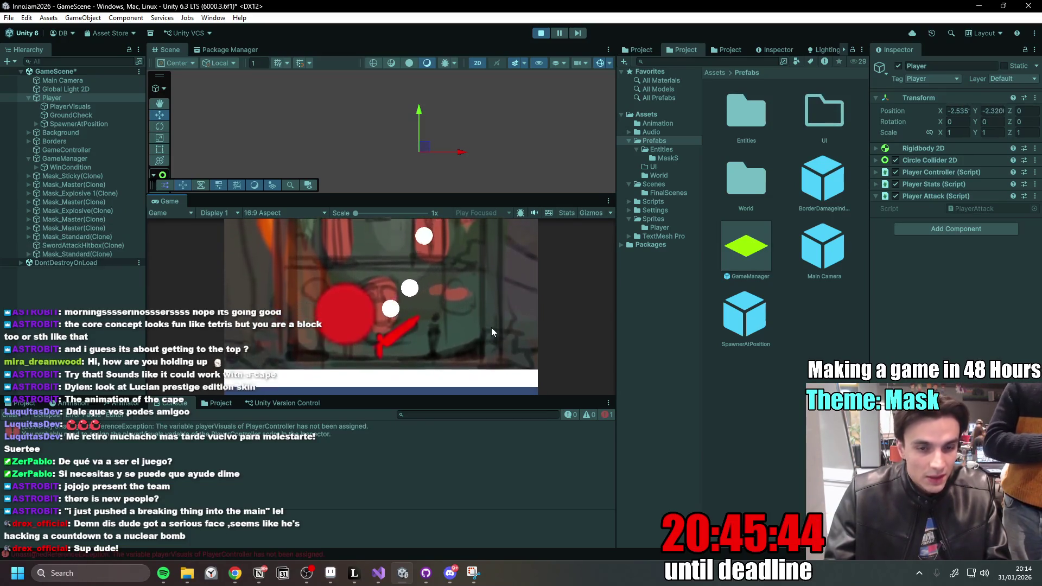
key(d)
click(488, 312)
key(space)
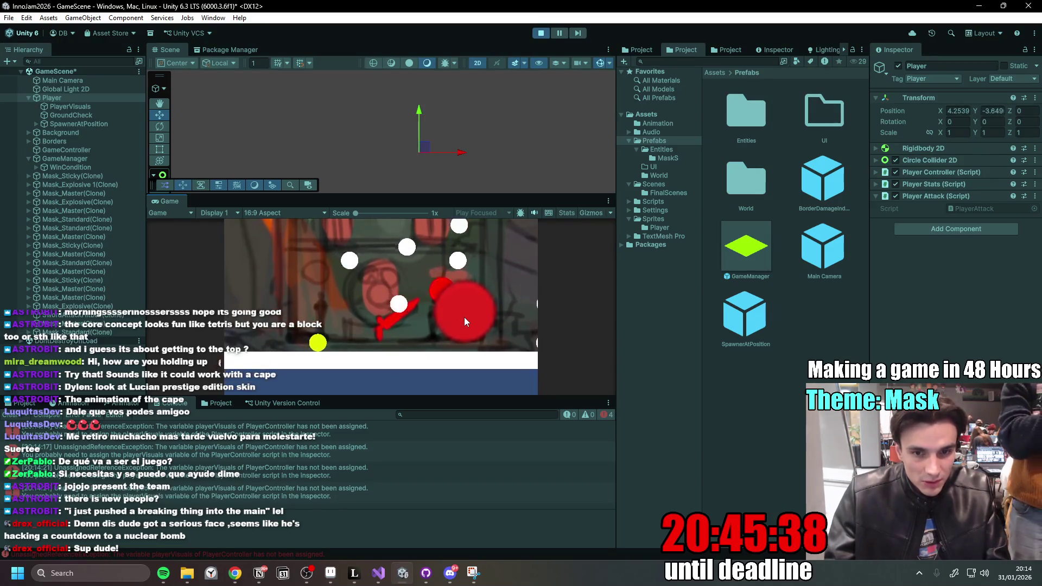
- Run the player to the right edge, stop the play-test, and switch to GitHub Desktop
key(a)
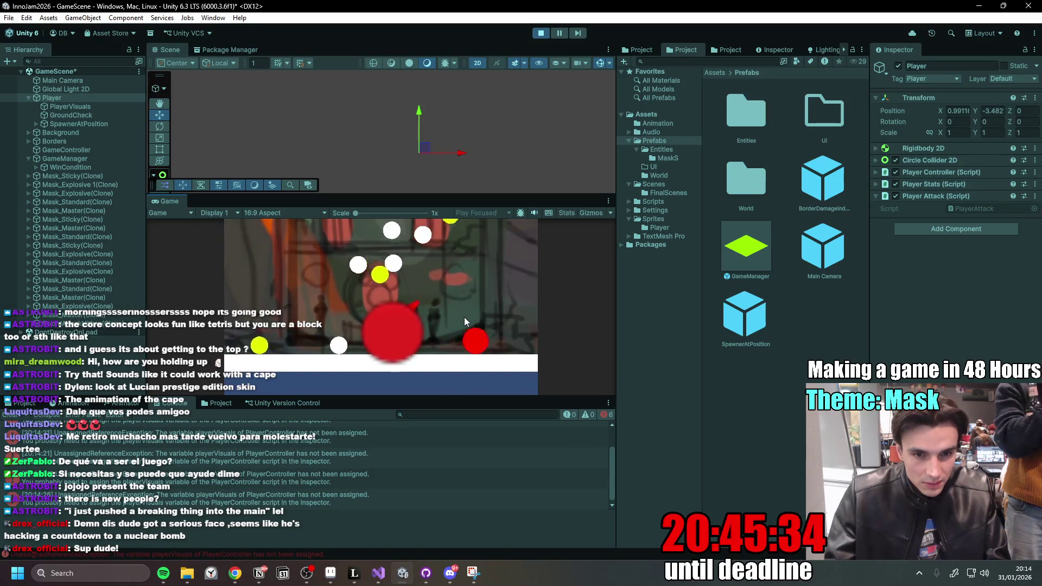
key(d)
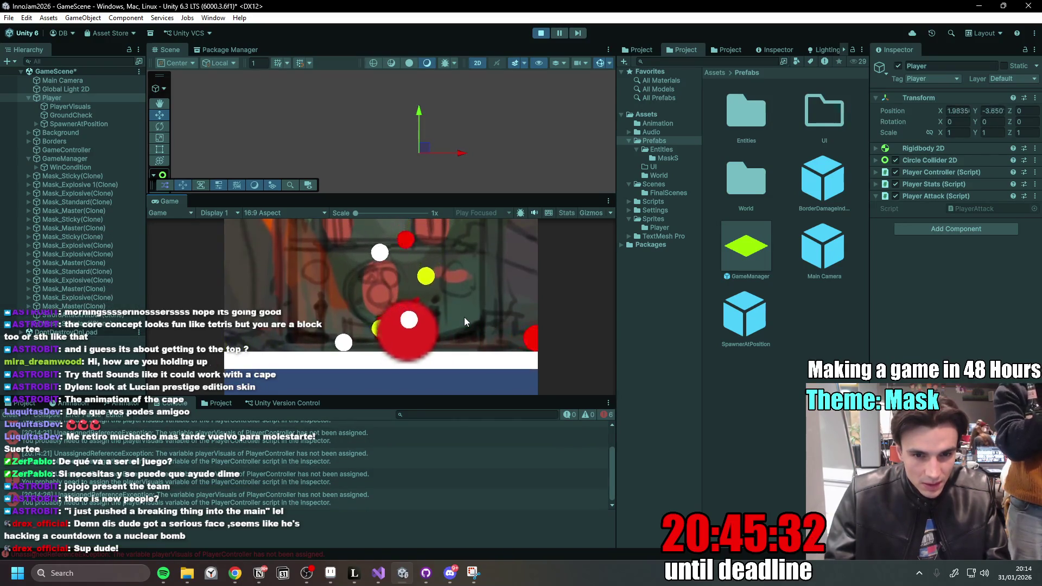
key(d)
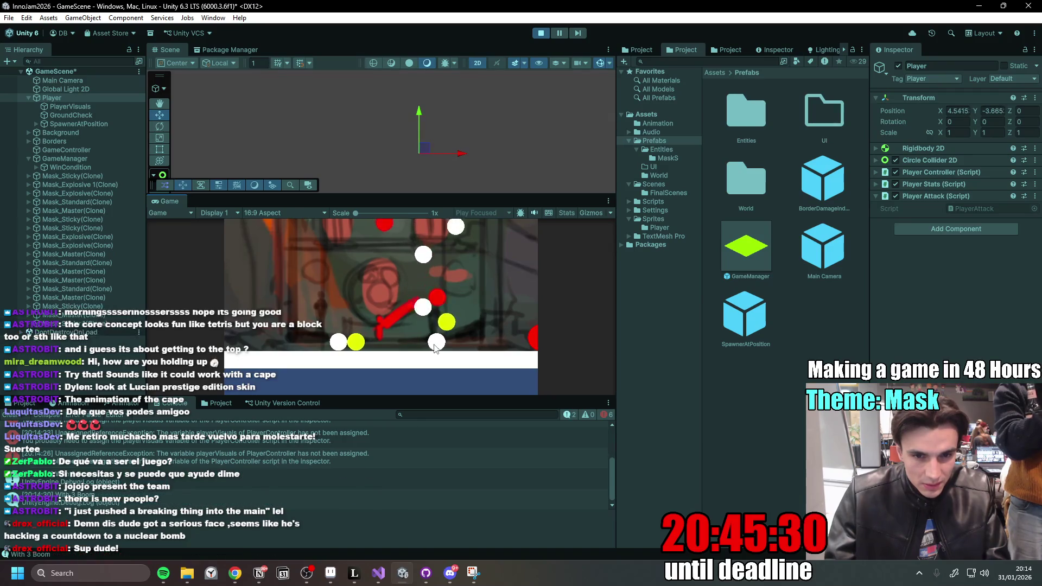
key(d)
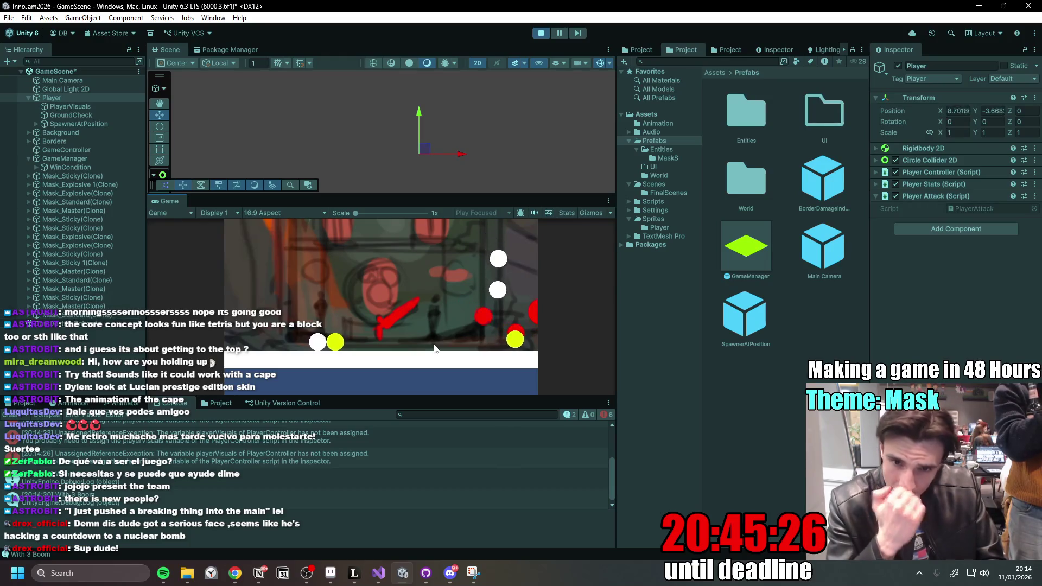
key(d)
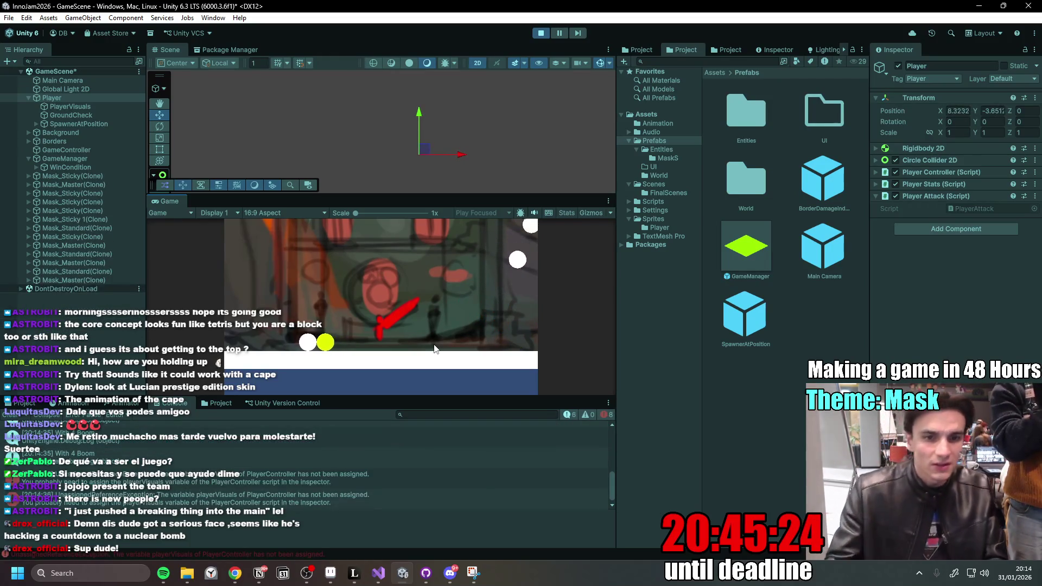
click(541, 32)
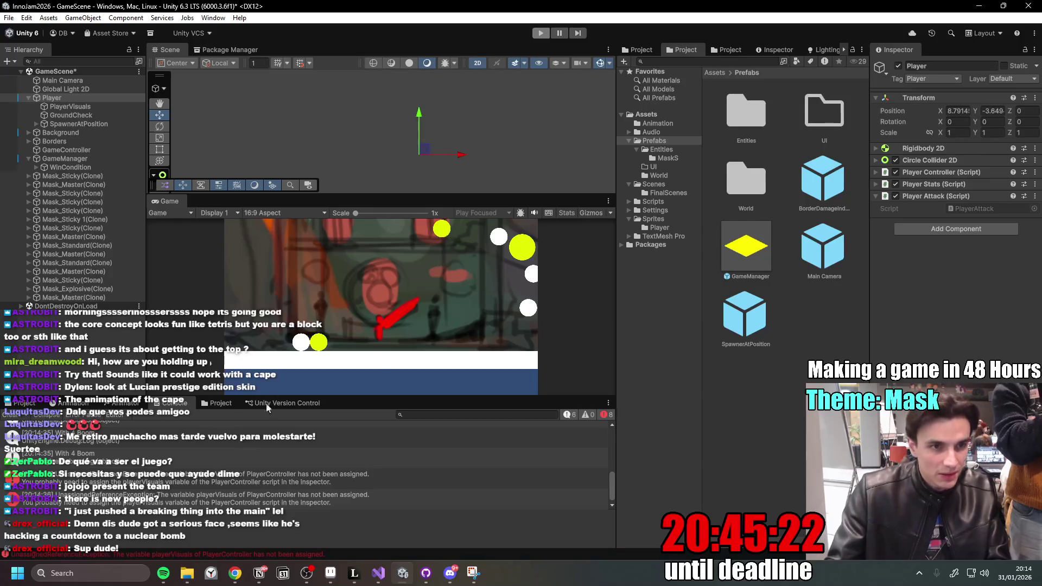
click(436, 578)
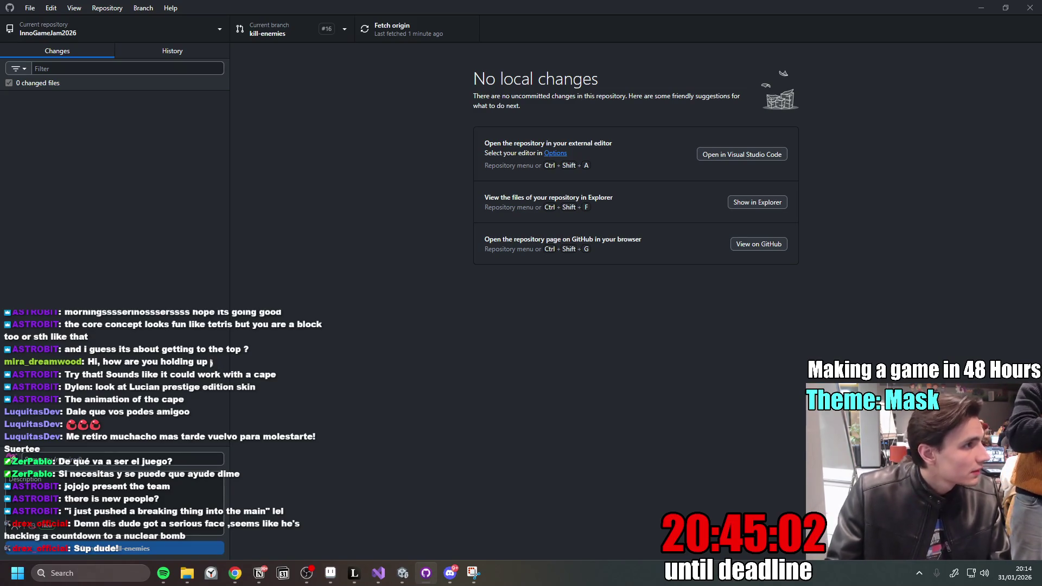
- Switch to GitHub Desktop and show the InnoGameJam2026 repository's branch list
key(alt+Tab)
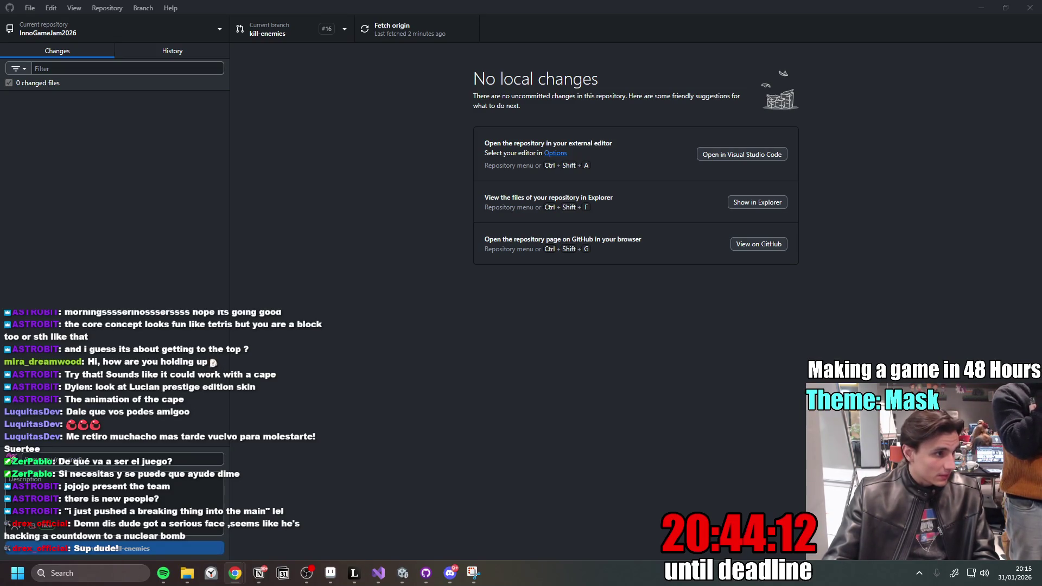
click(285, 33)
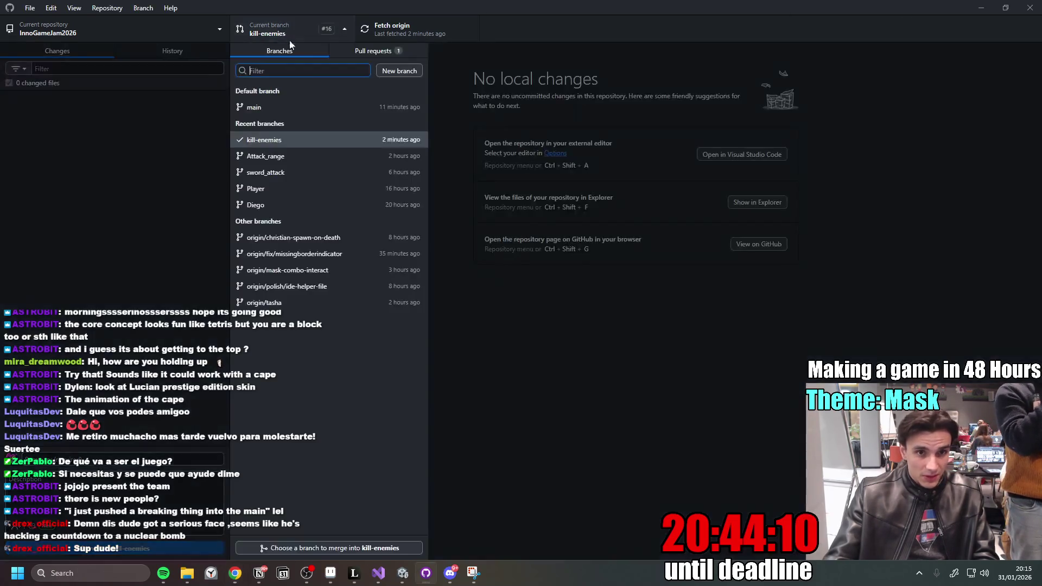
- Check out main, fetch and pull its 7 new commits from origin, then return to Unity
click(280, 110)
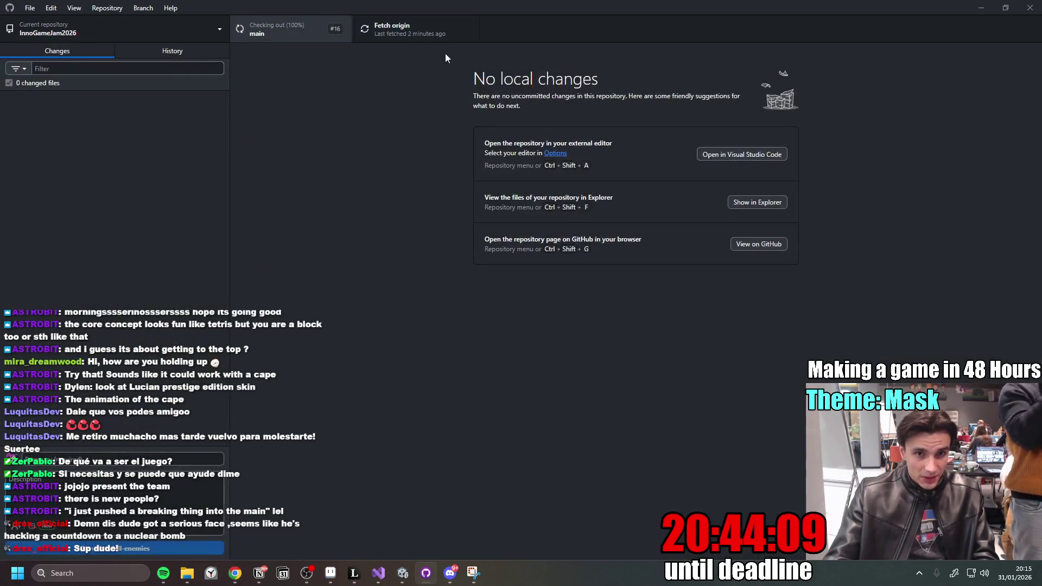
click(417, 24)
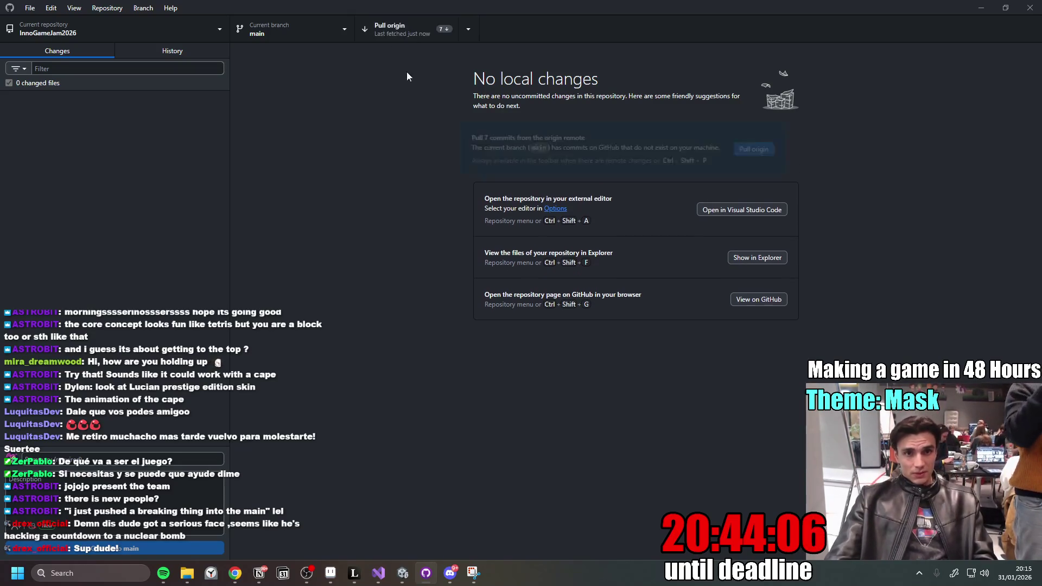
click(405, 30)
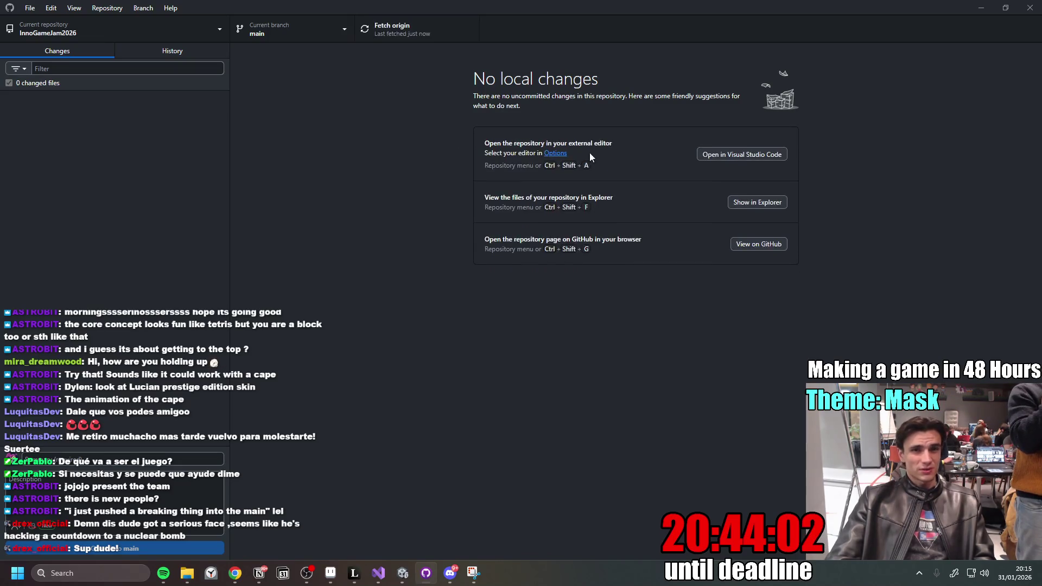
click(981, 7)
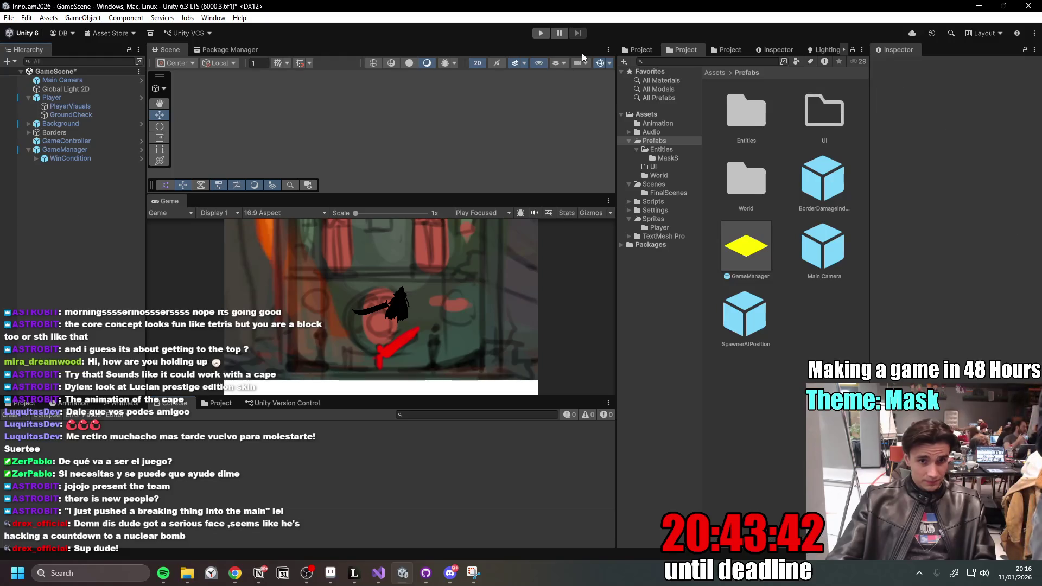
- Start Play mode for GameScene after scripts reload and swing the sword once
click(540, 34)
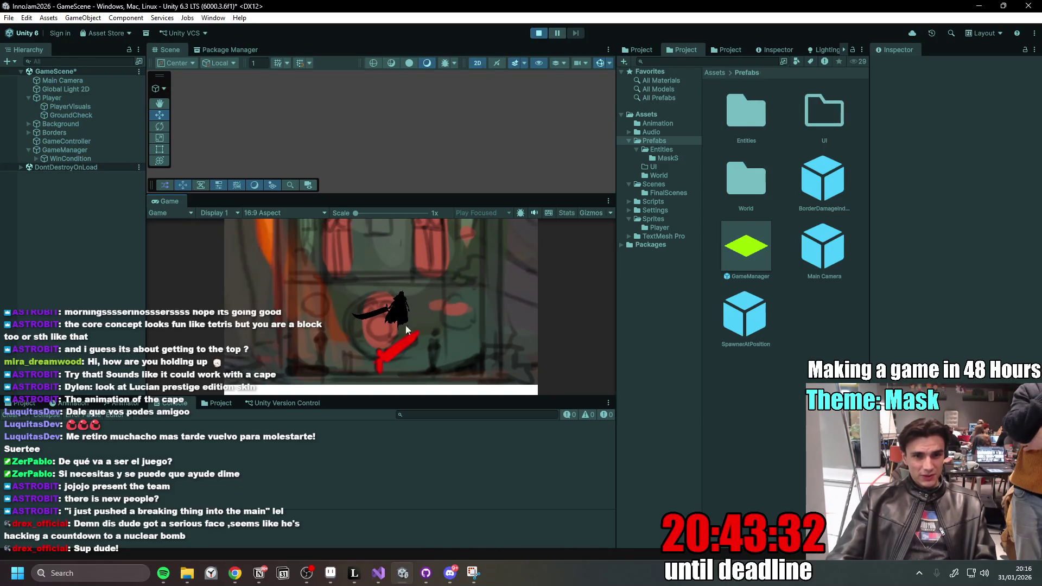
click(424, 319)
- Jump right and slash at nearby masks, then make the Scene view taller above the Game view
key(d)
key(space)
click(456, 322)
key(a)
key(d)
click(402, 304)
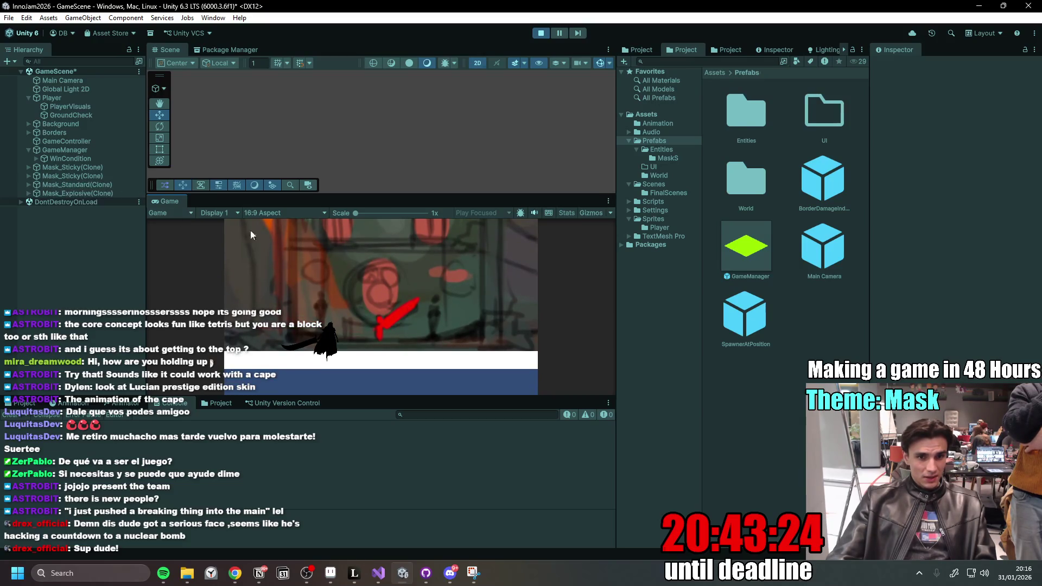
drag(406, 192, 404, 216)
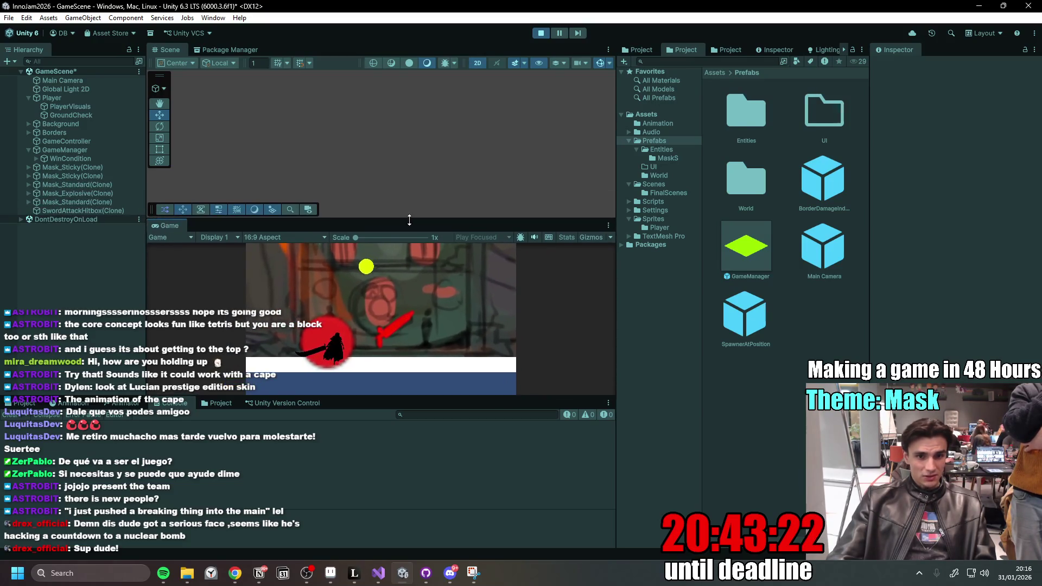
- Run the player to the right edge, back left, then jump right
key(d)
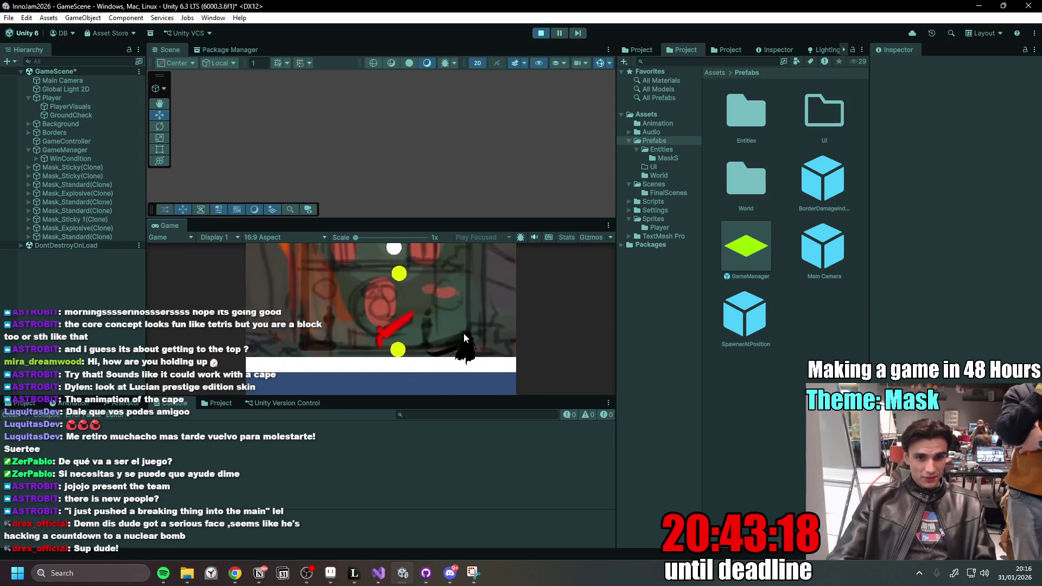
key(d)
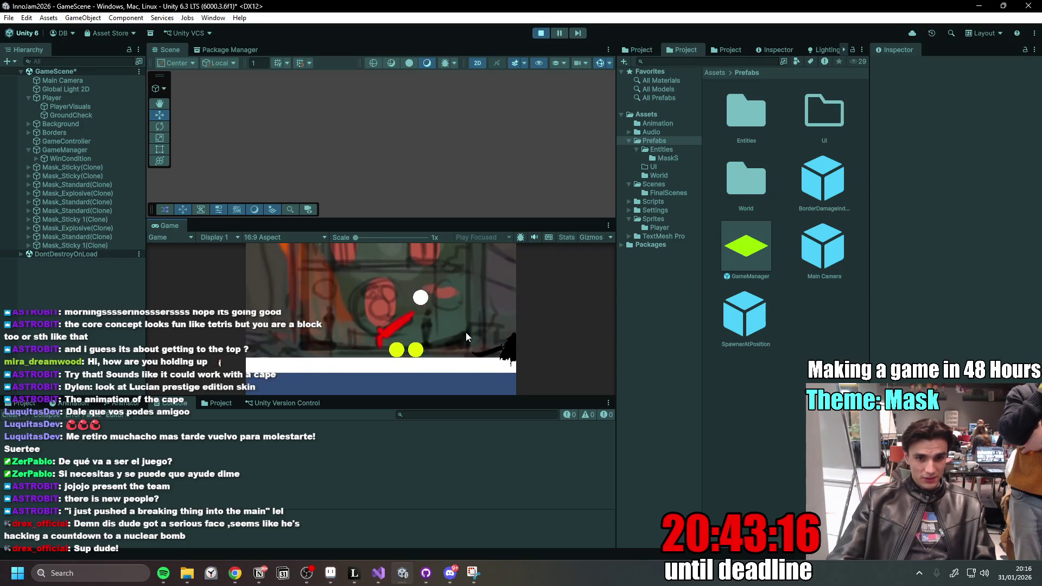
key(a)
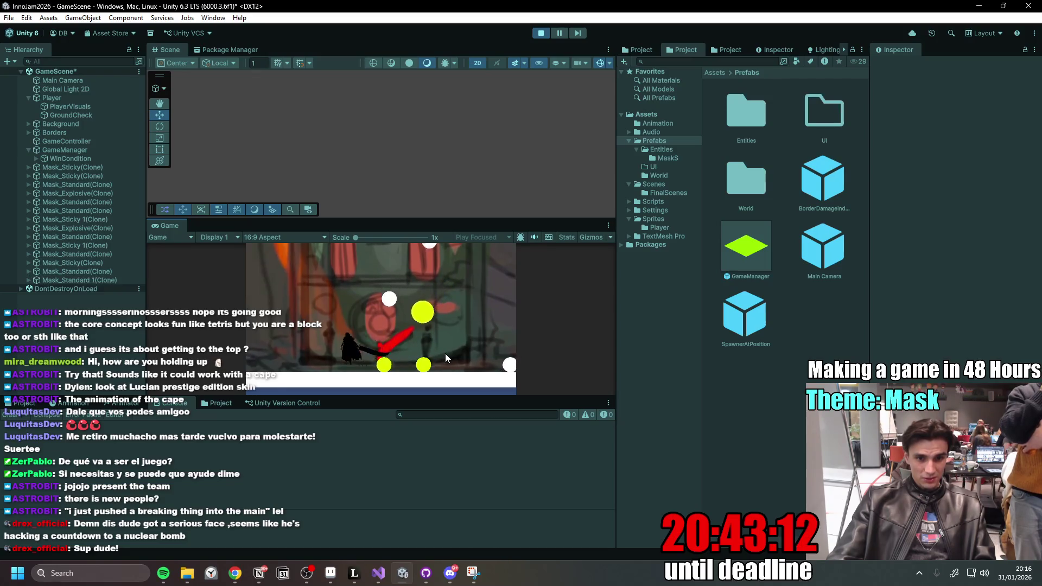
key(a)
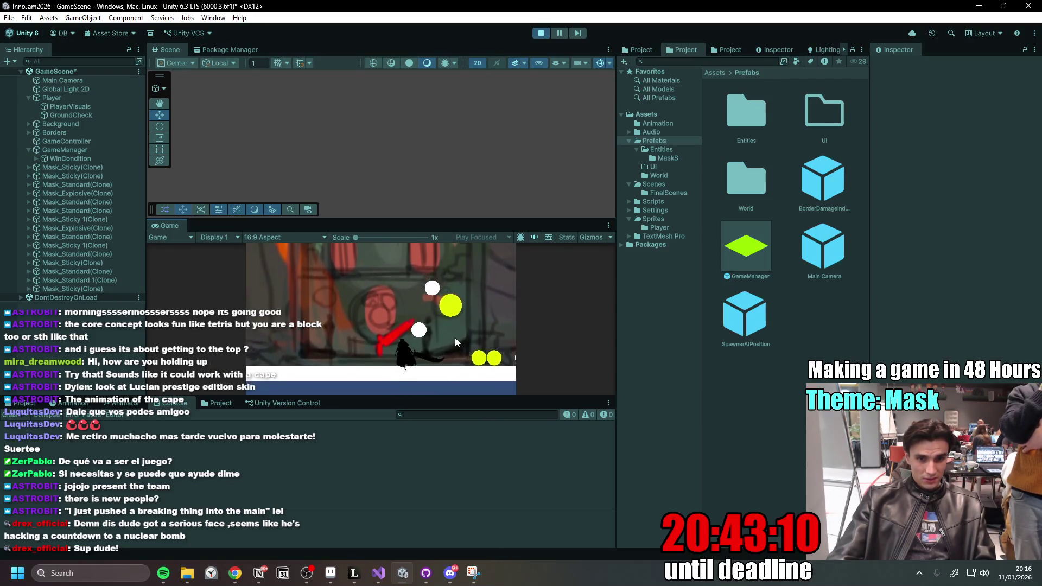
key(a)
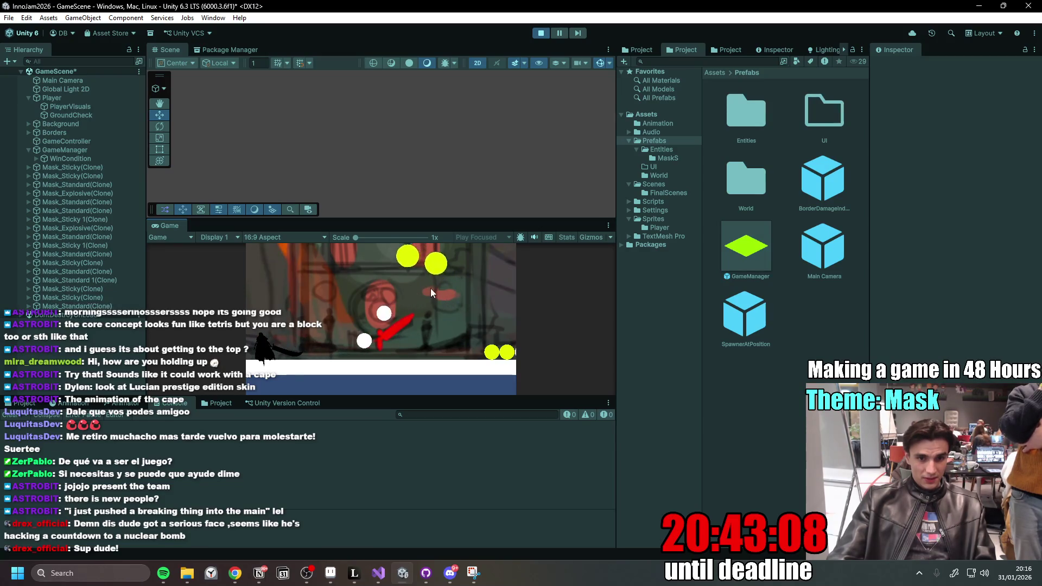
key(d)
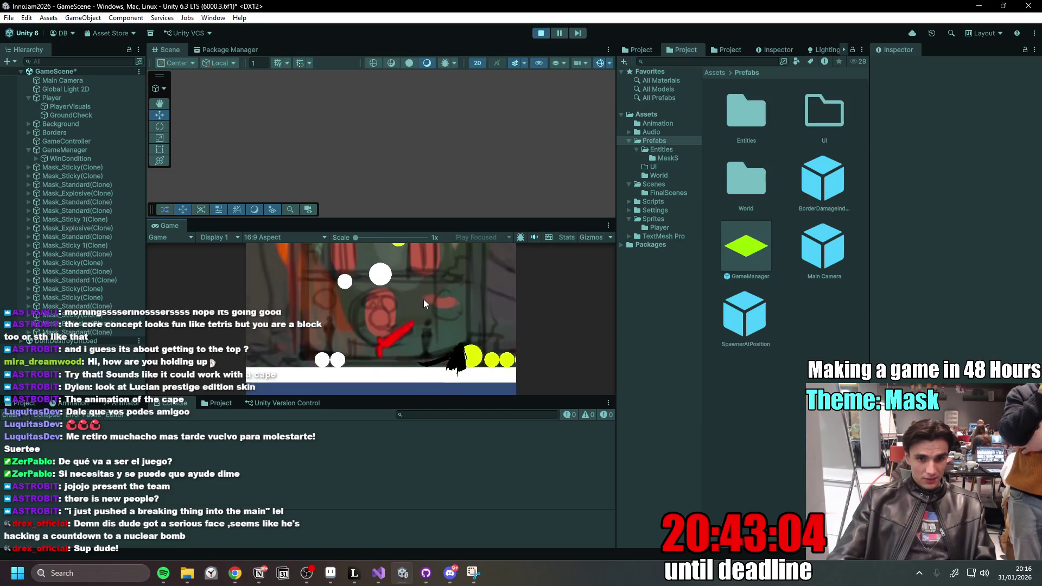
key(space)
key(a)
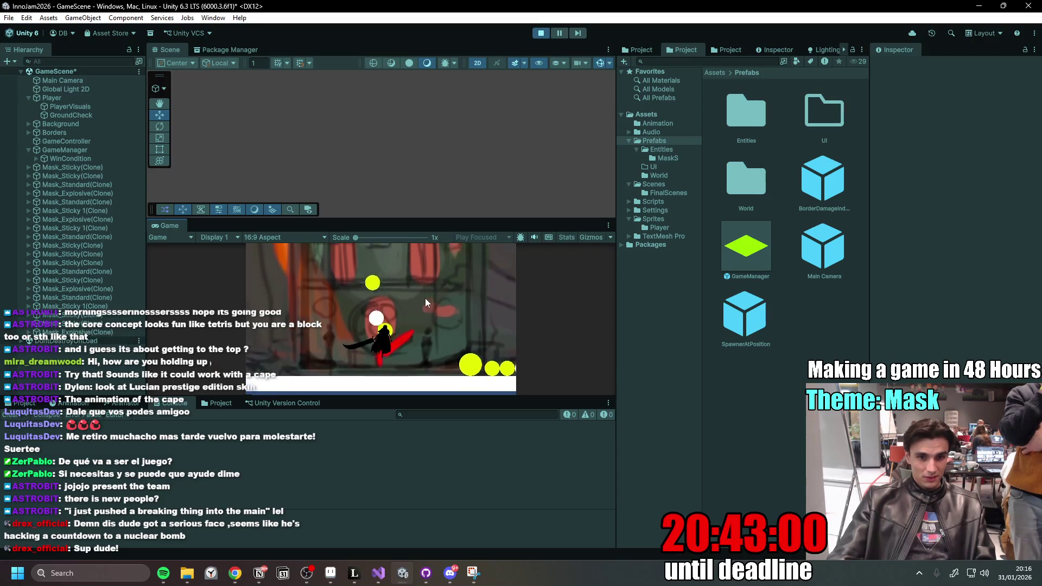
- Keep running and jumping left and right along the platform as masks pile up
key(a)
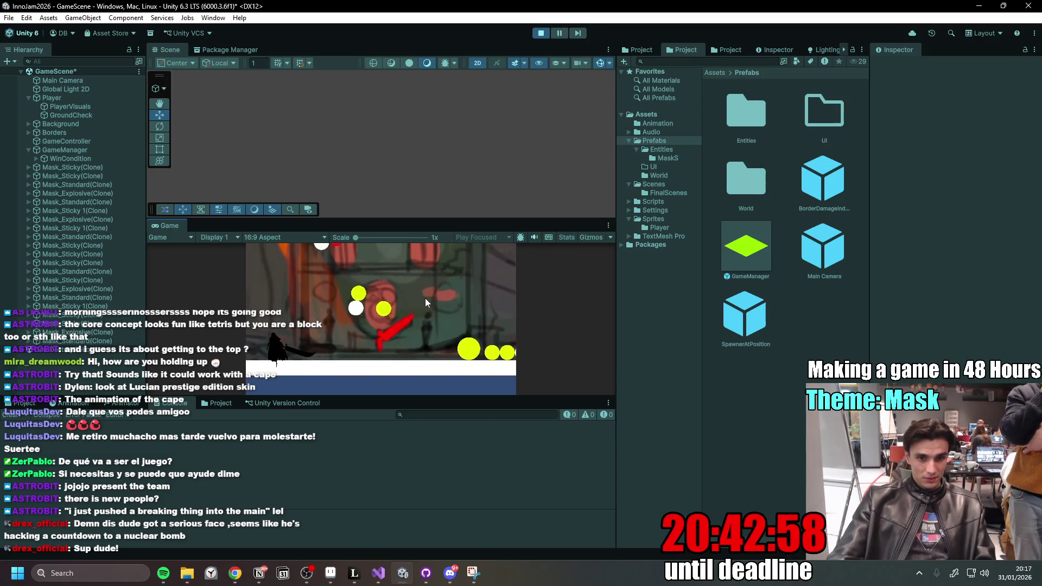
key(d)
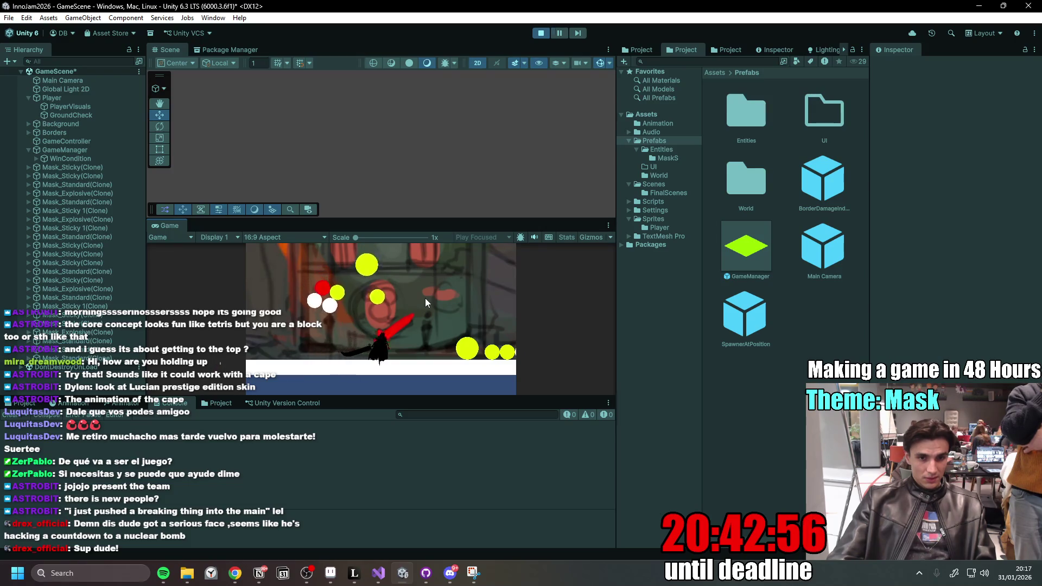
key(a)
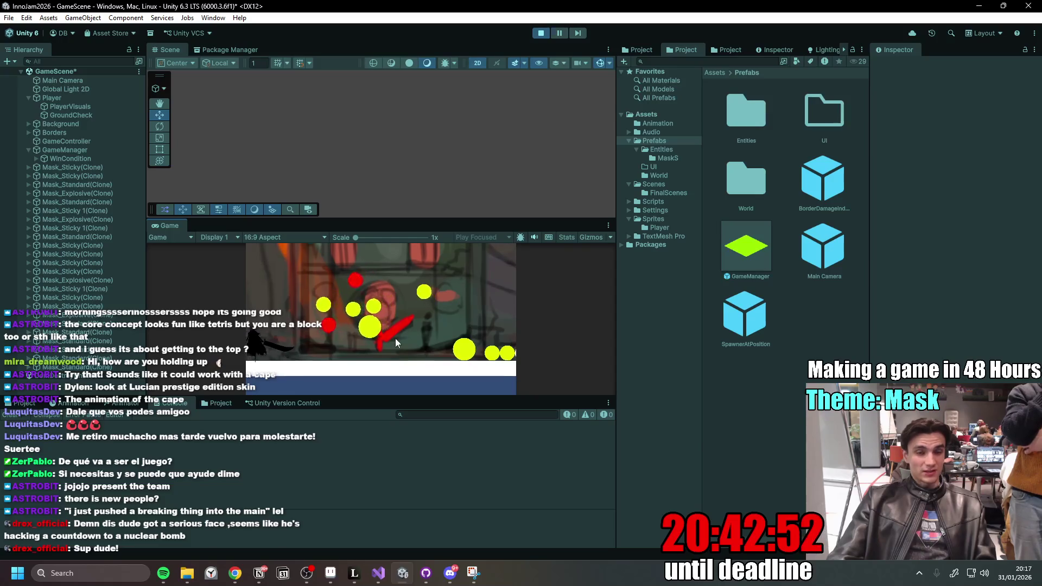
key(space)
key(d)
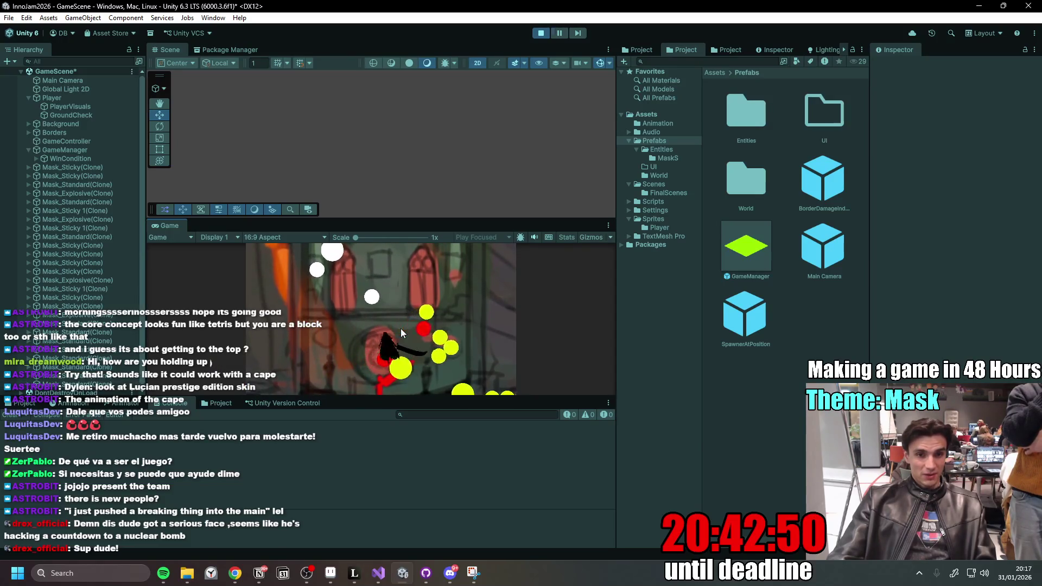
key(a)
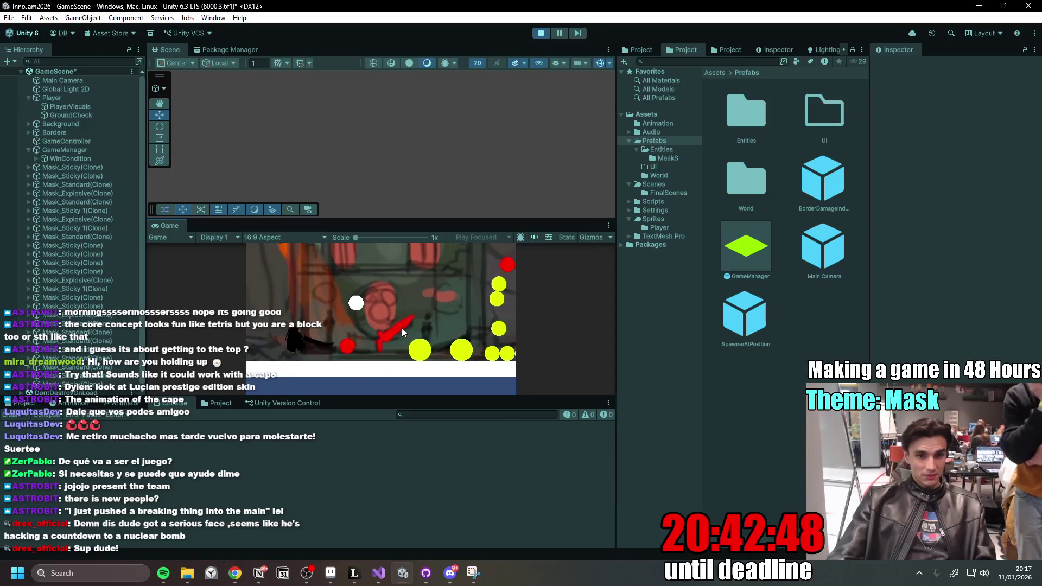
key(a)
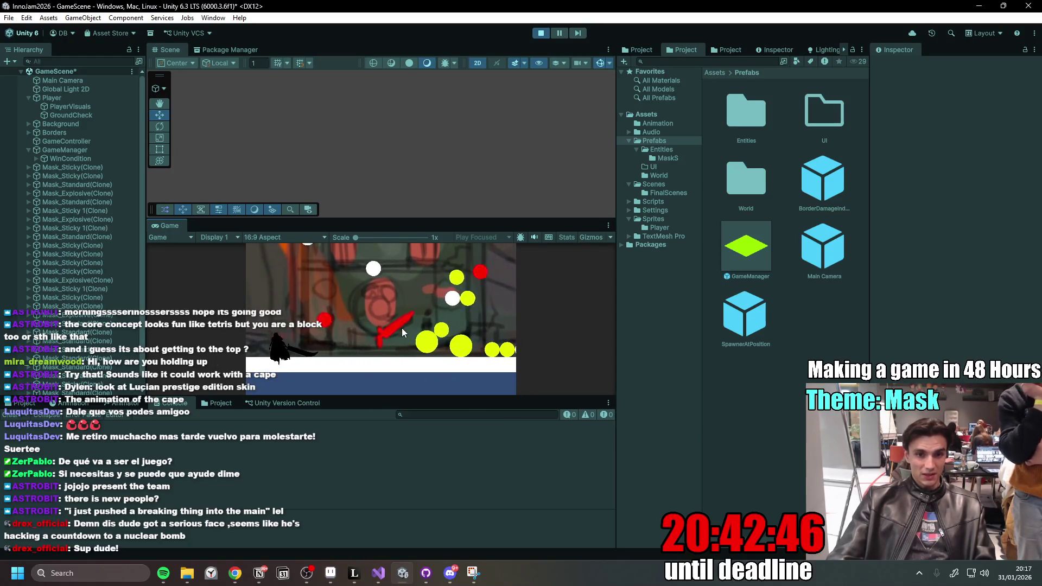
key(a)
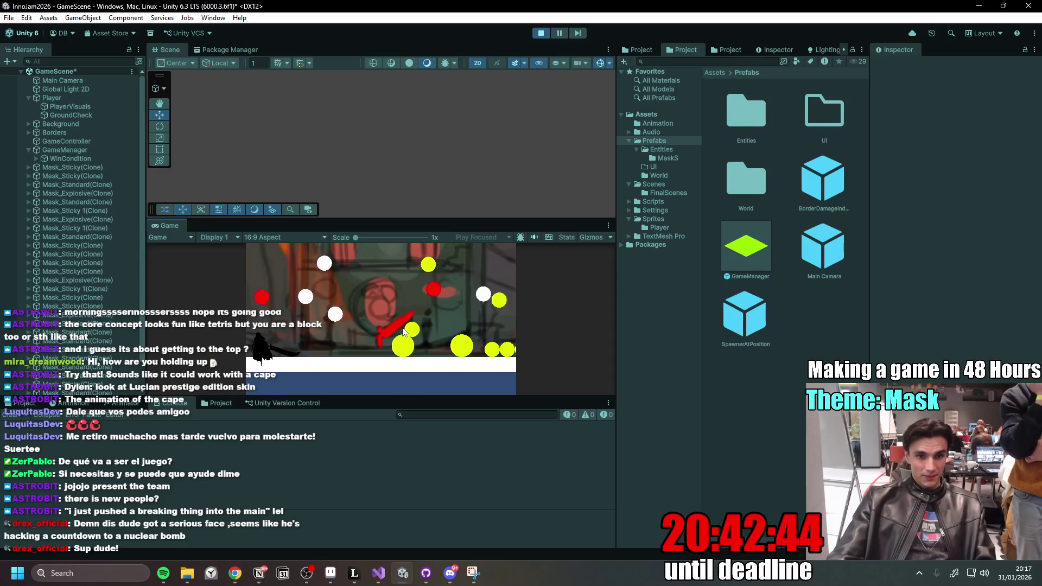
key(d)
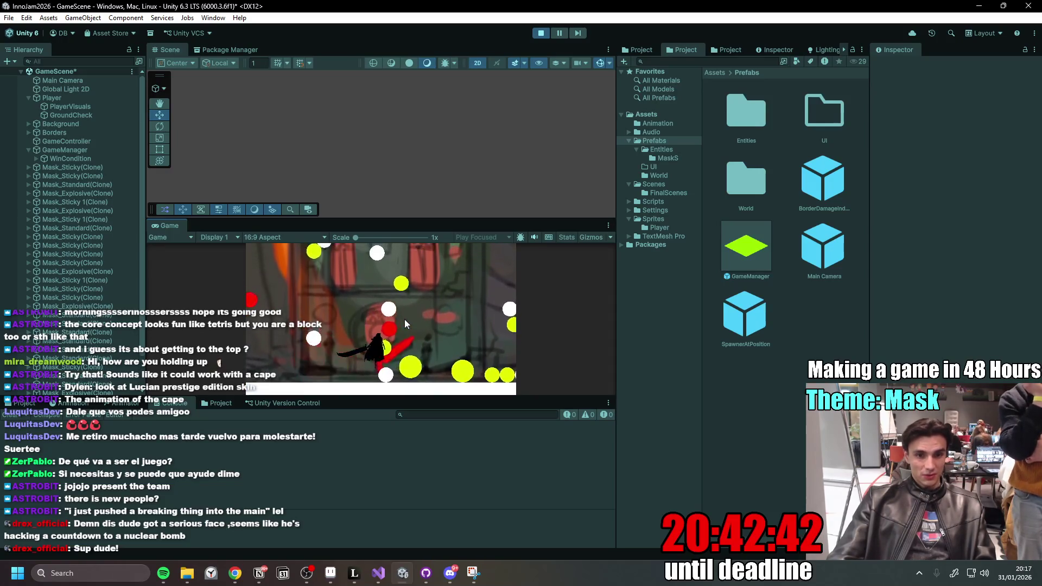
- Step left and right across the floor dodging falling masks, ending pressed against the left wall
key(a)
key(d)
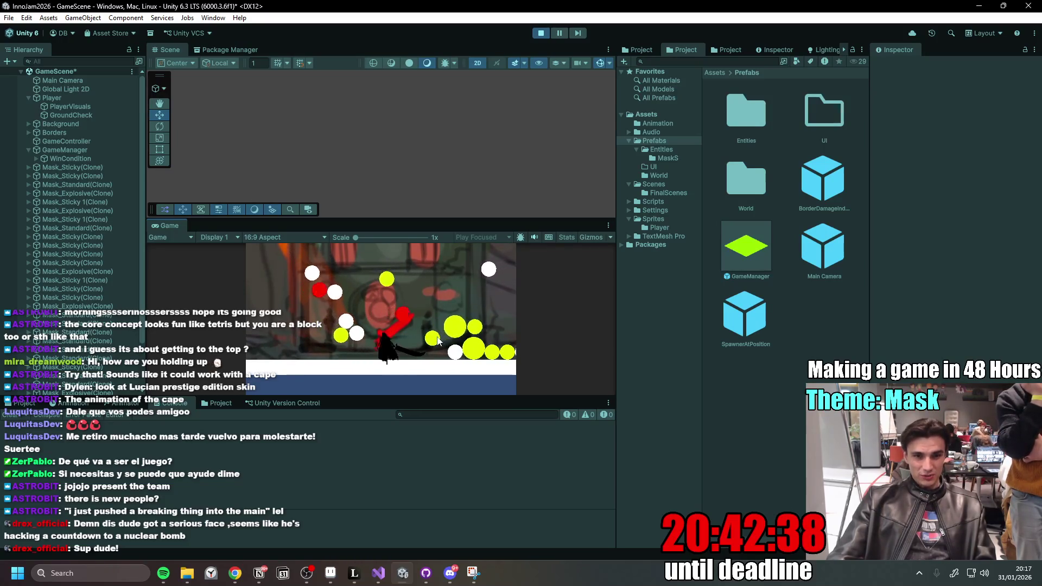
key(a)
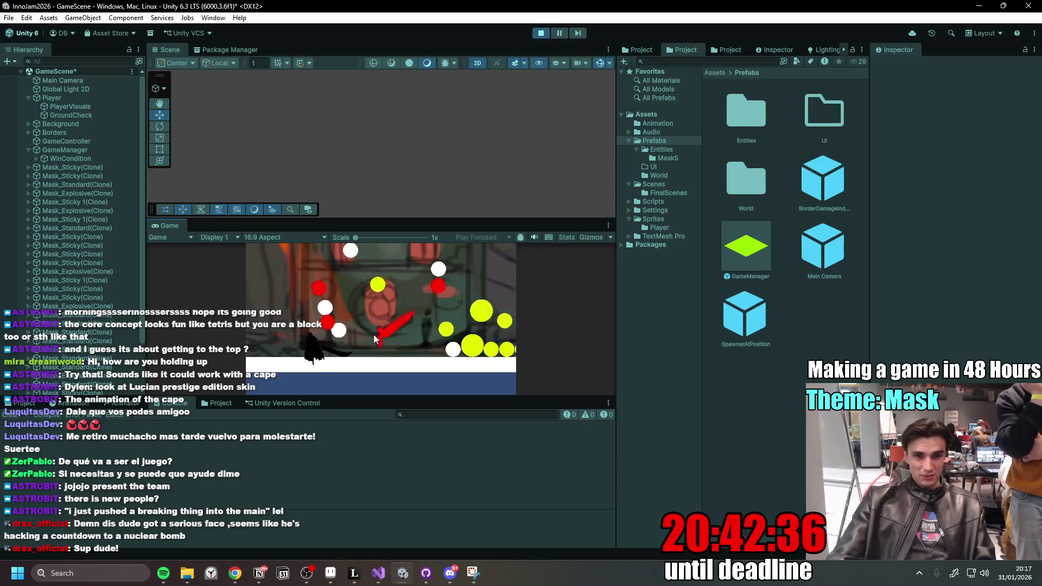
key(a)
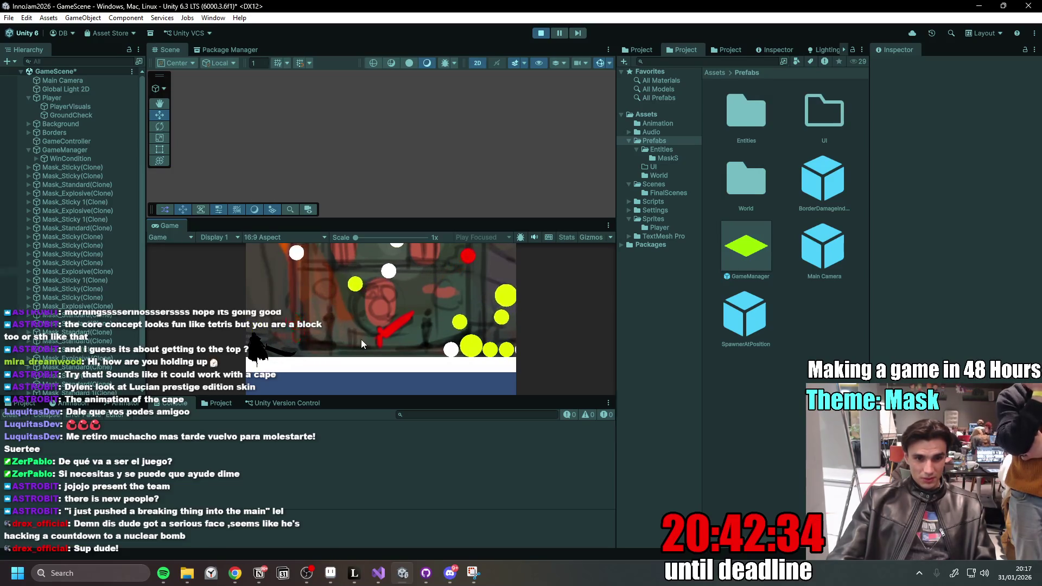
key(d)
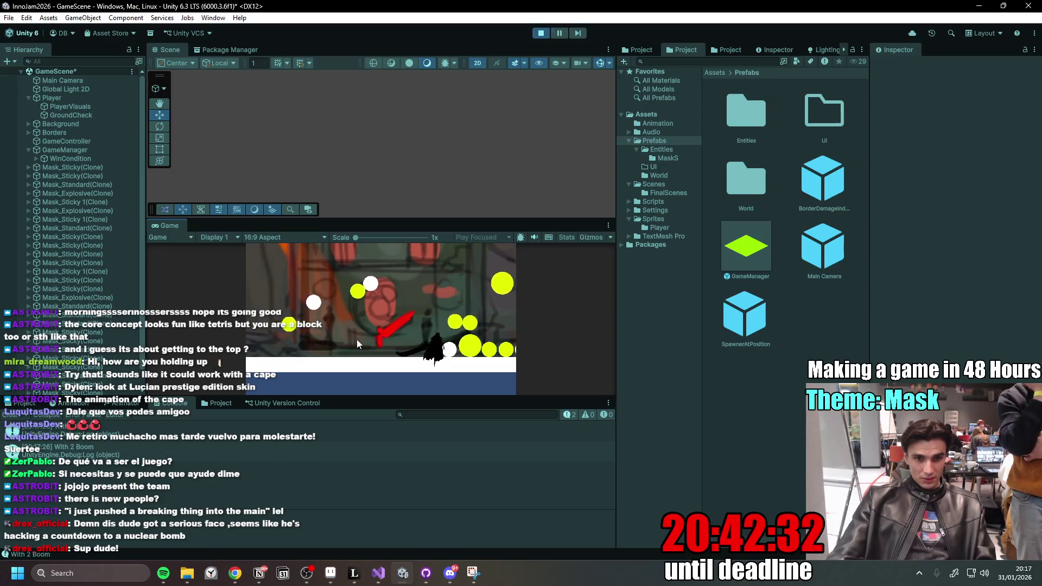
key(a)
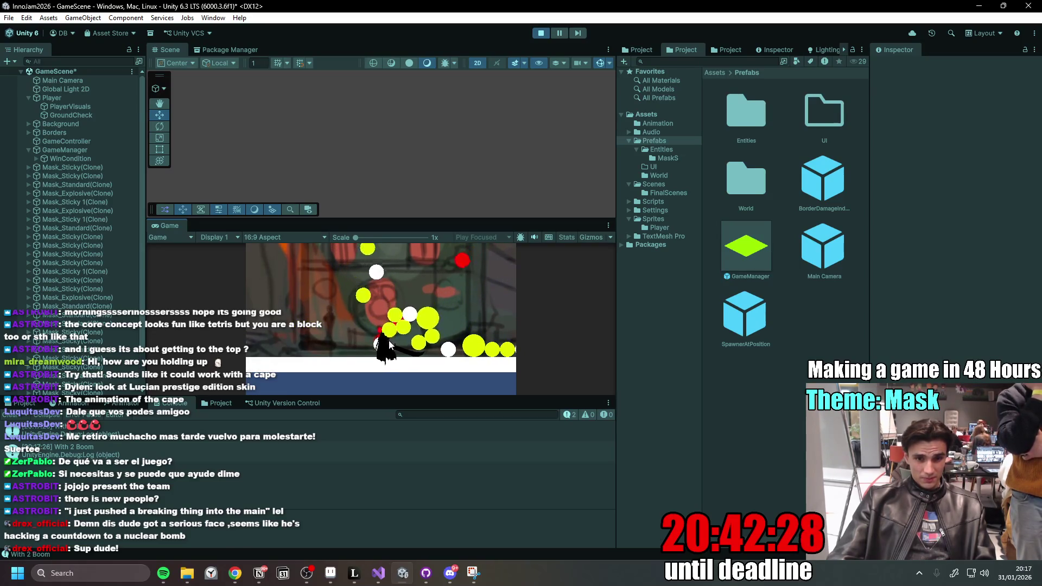
key(a)
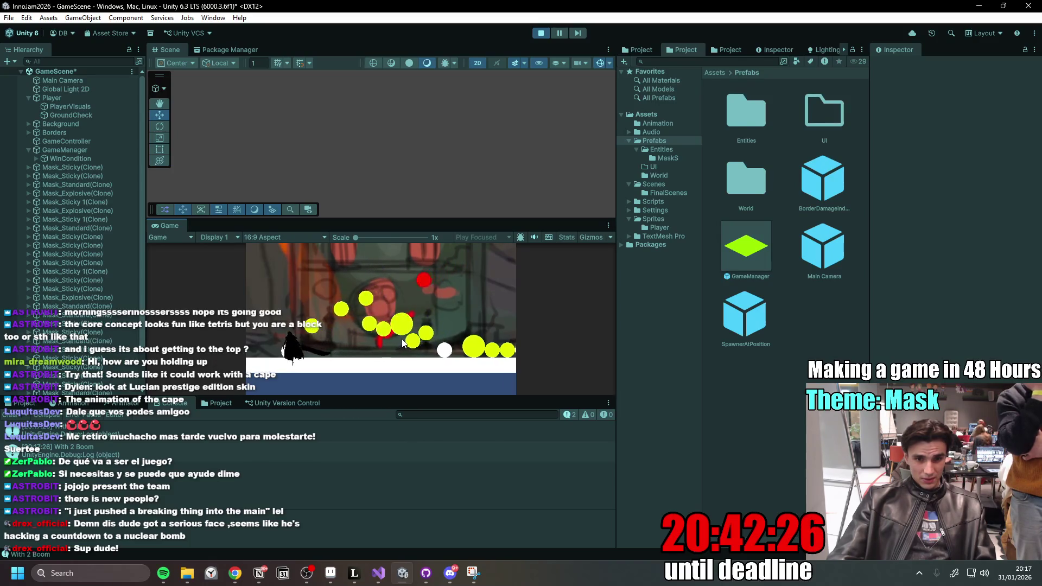
key(d)
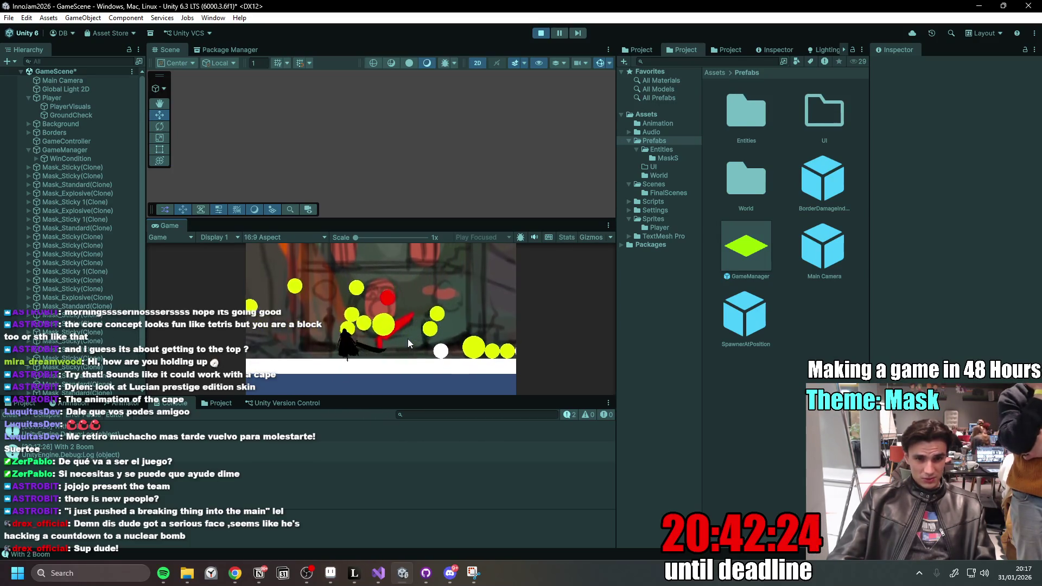
key(d)
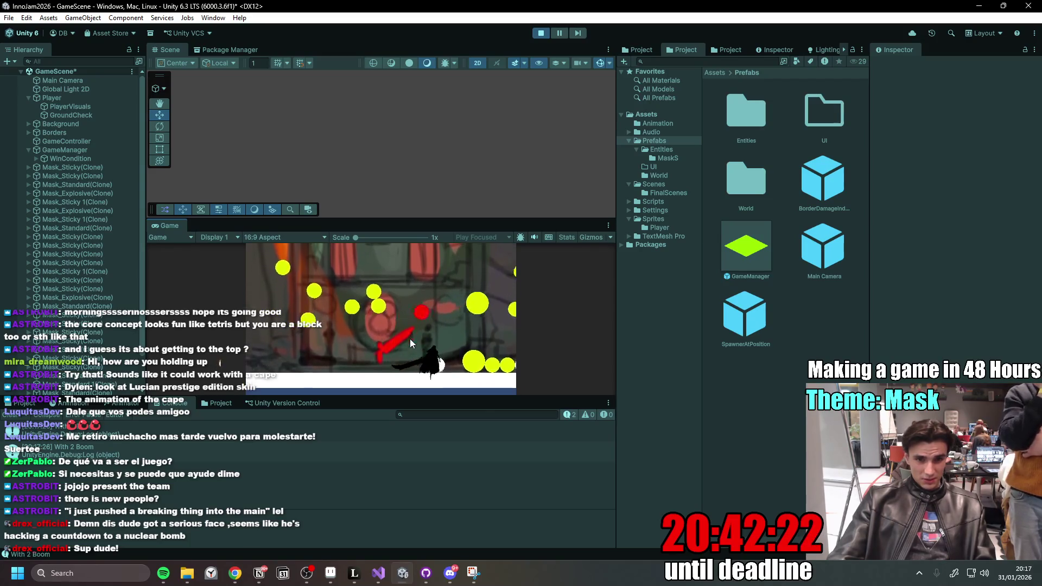
key(a)
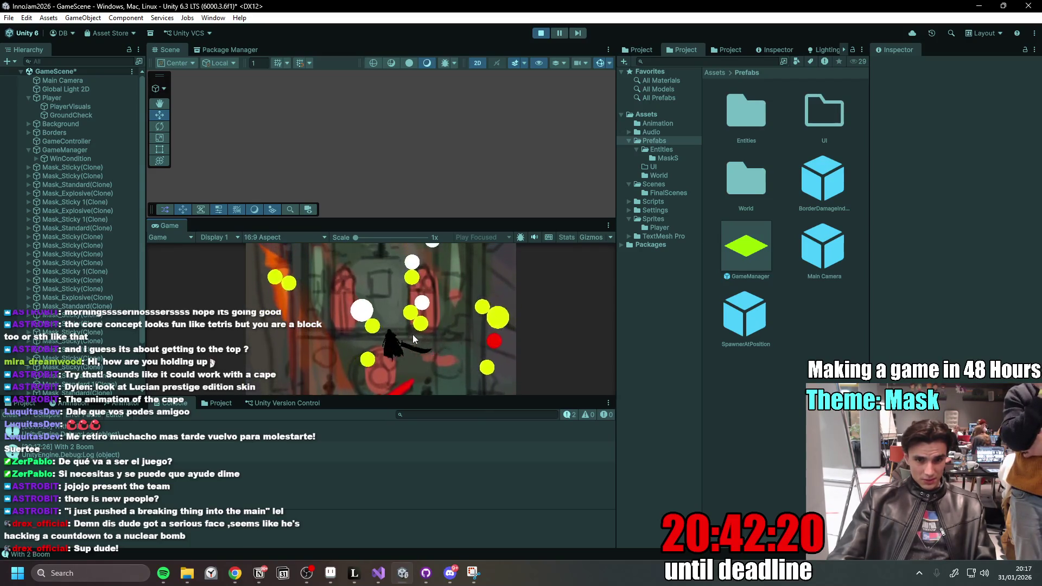
key(a)
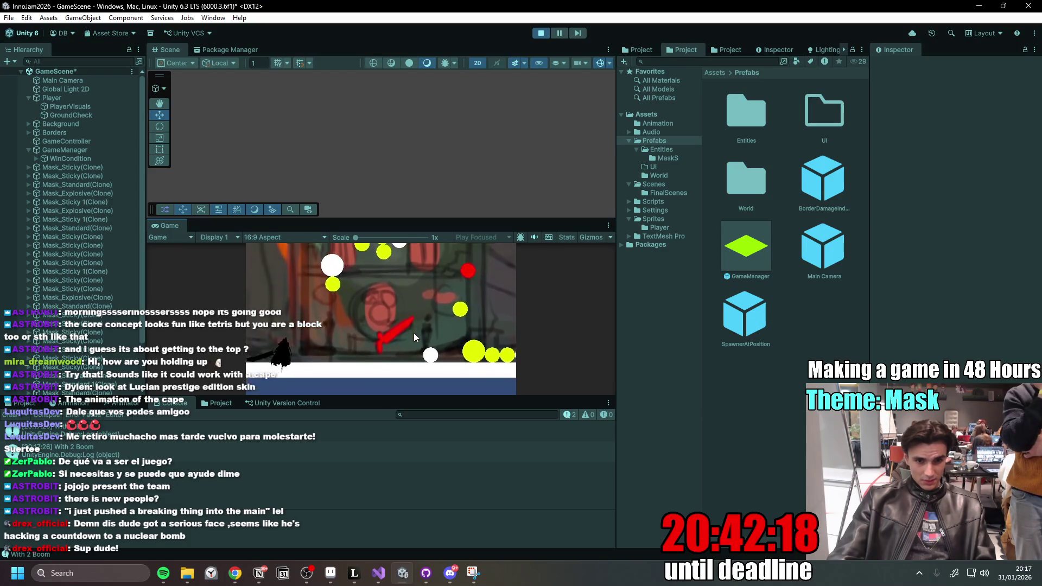
key(a)
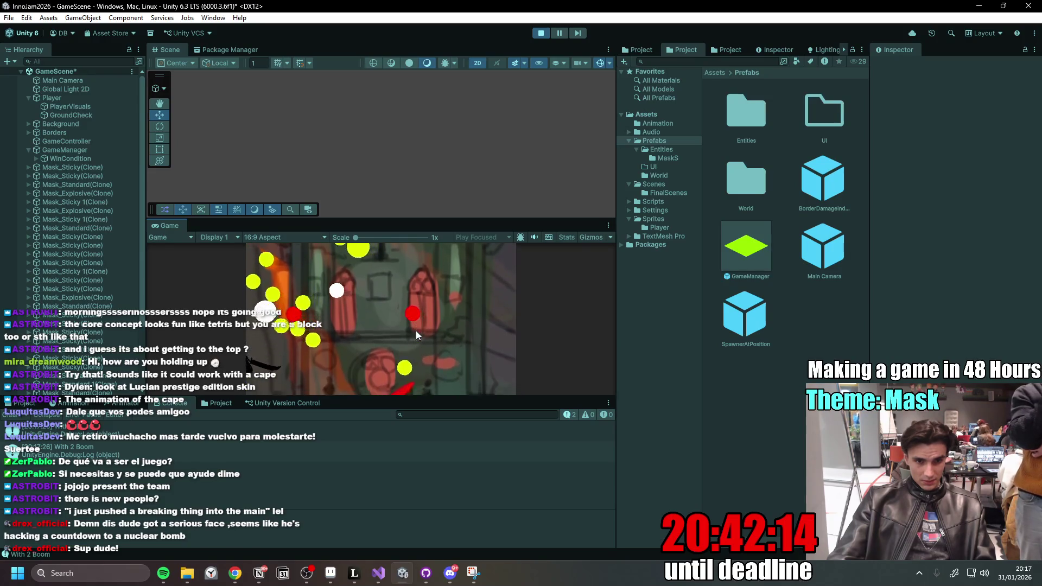
- Run back through the falling masks and jump onto the red mask as booms chain
key(d)
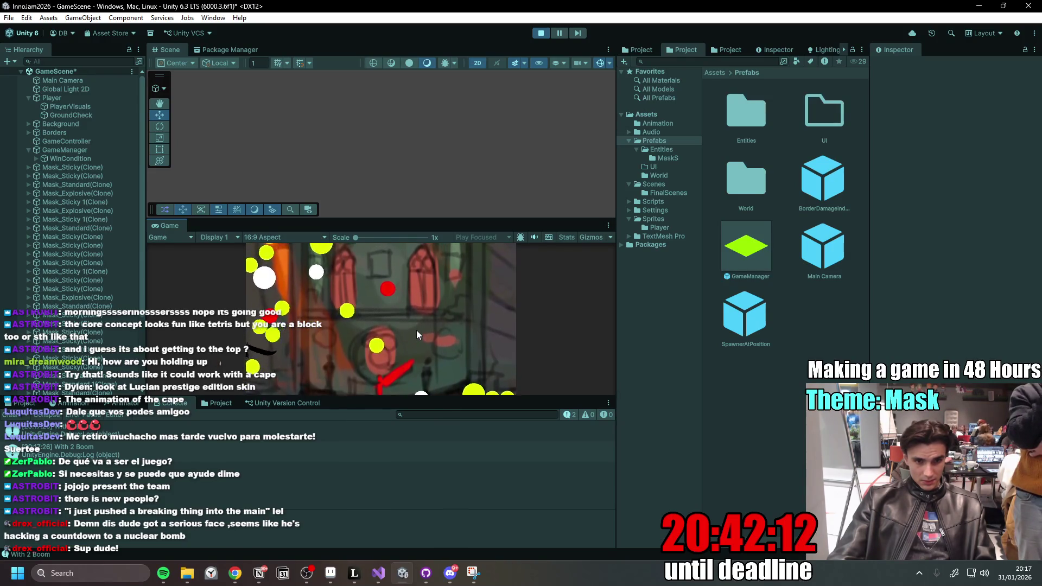
key(d)
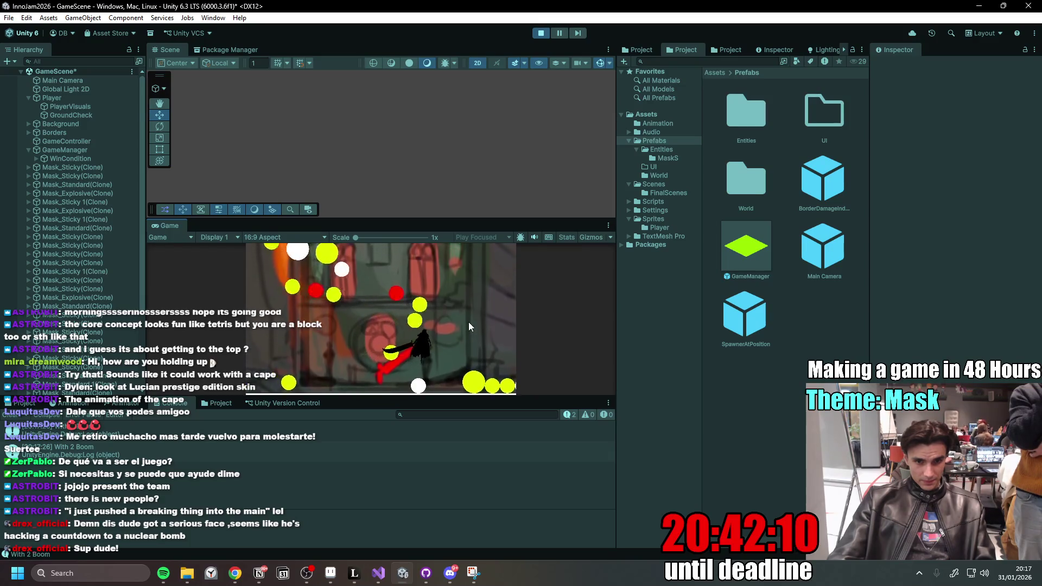
key(d)
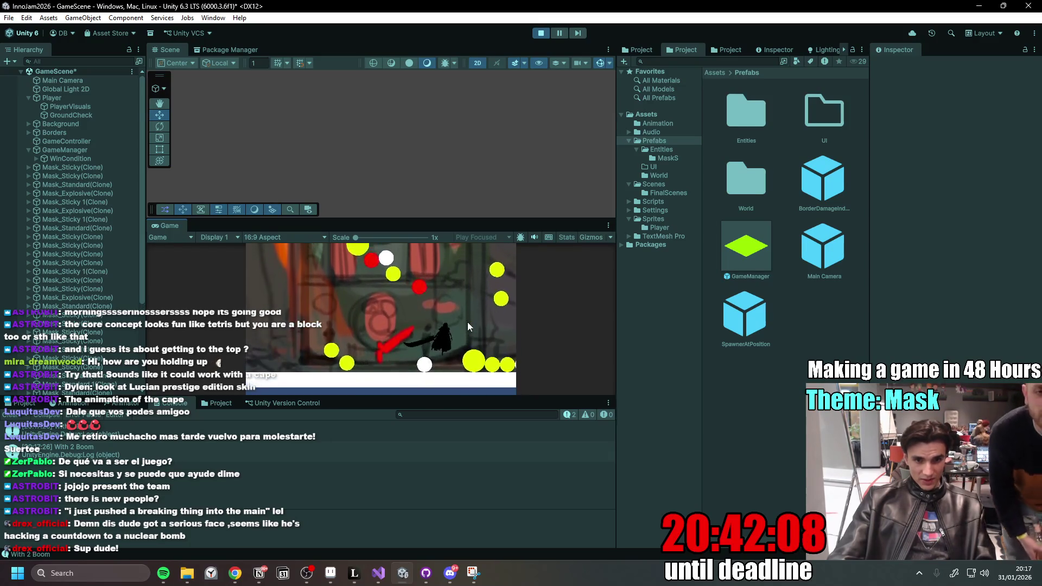
key(a)
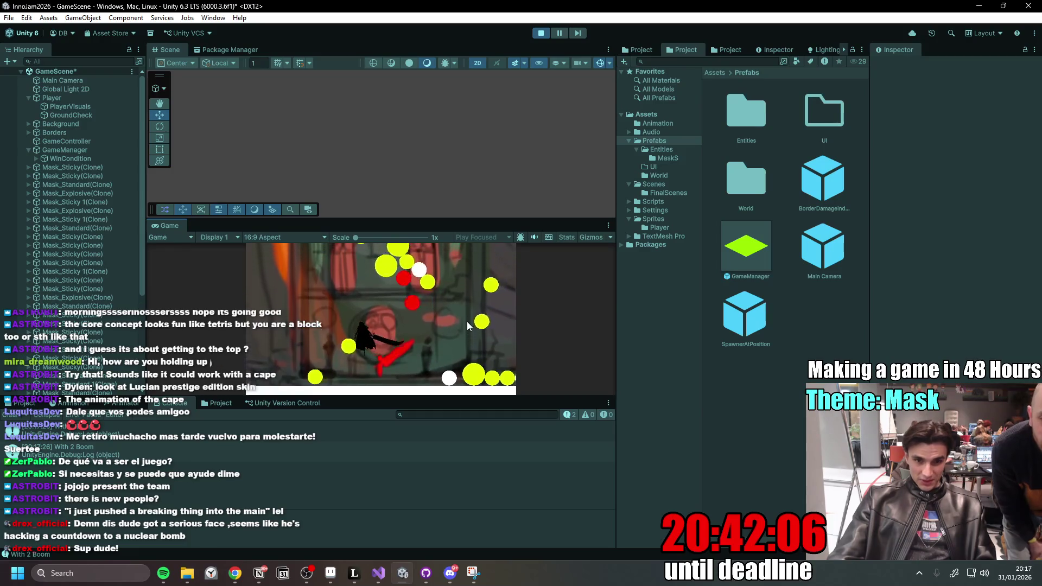
key(d)
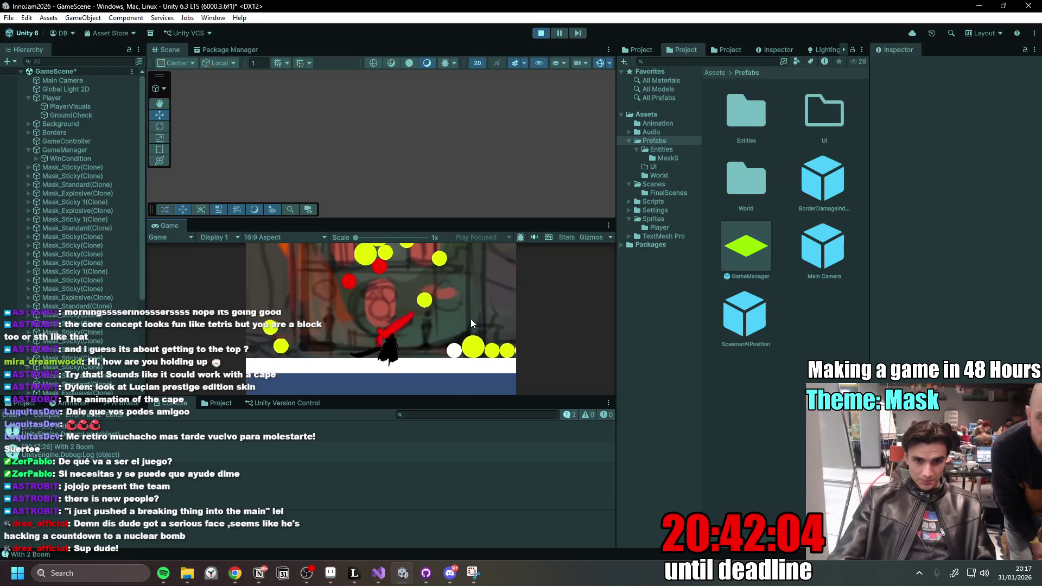
key(a)
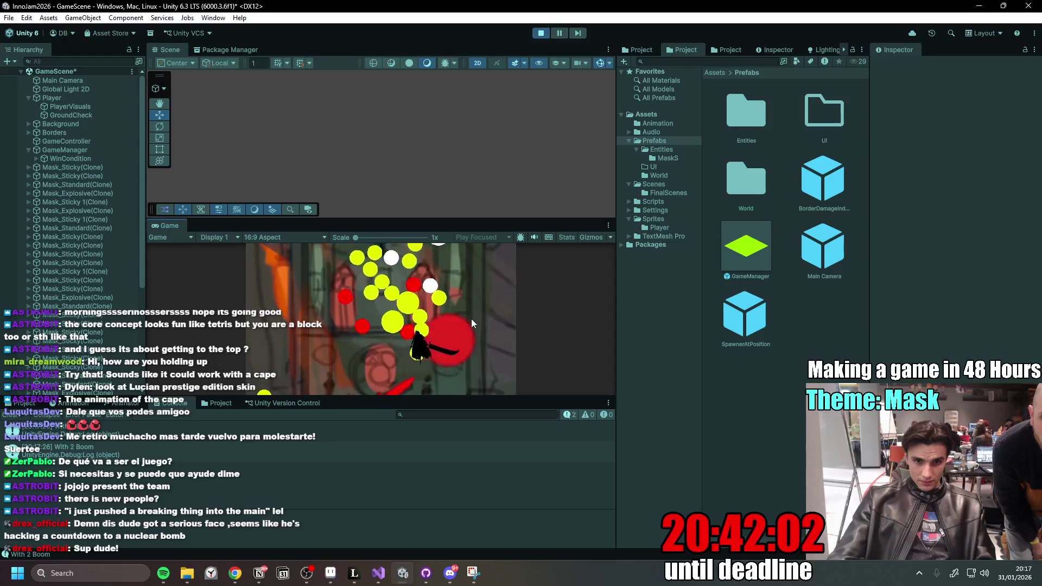
key(a)
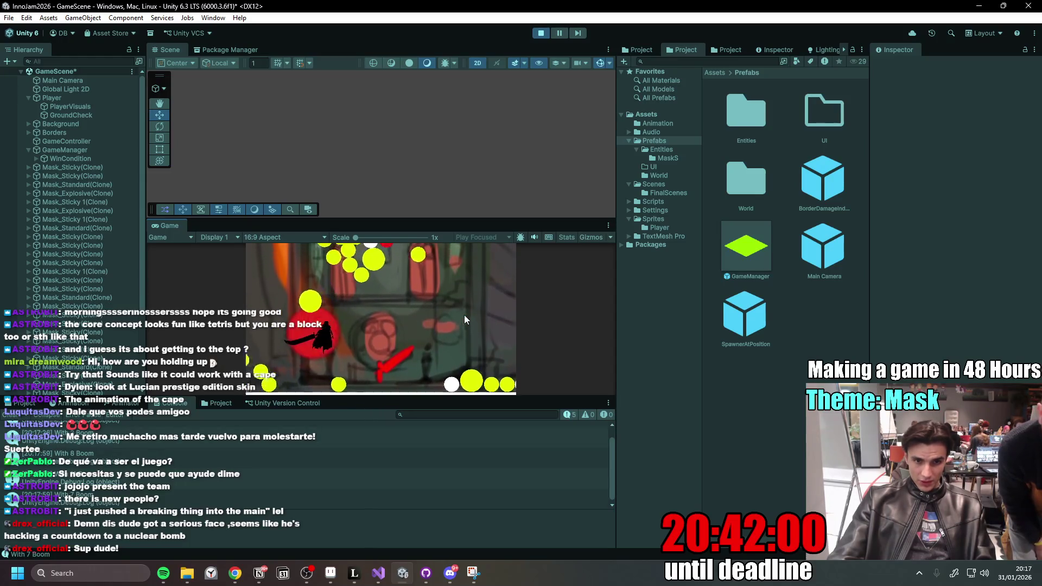
key(a)
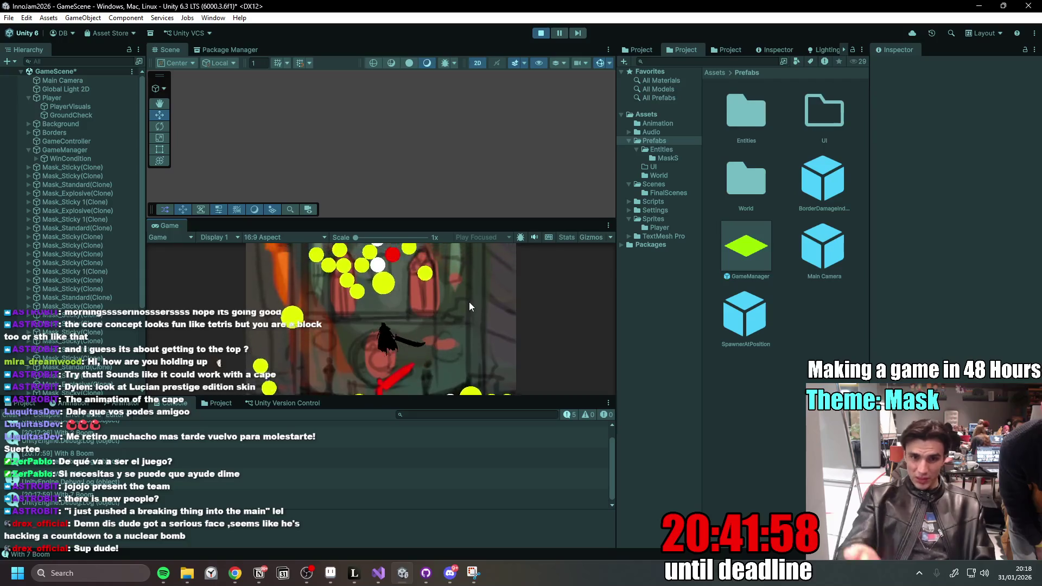
key(d)
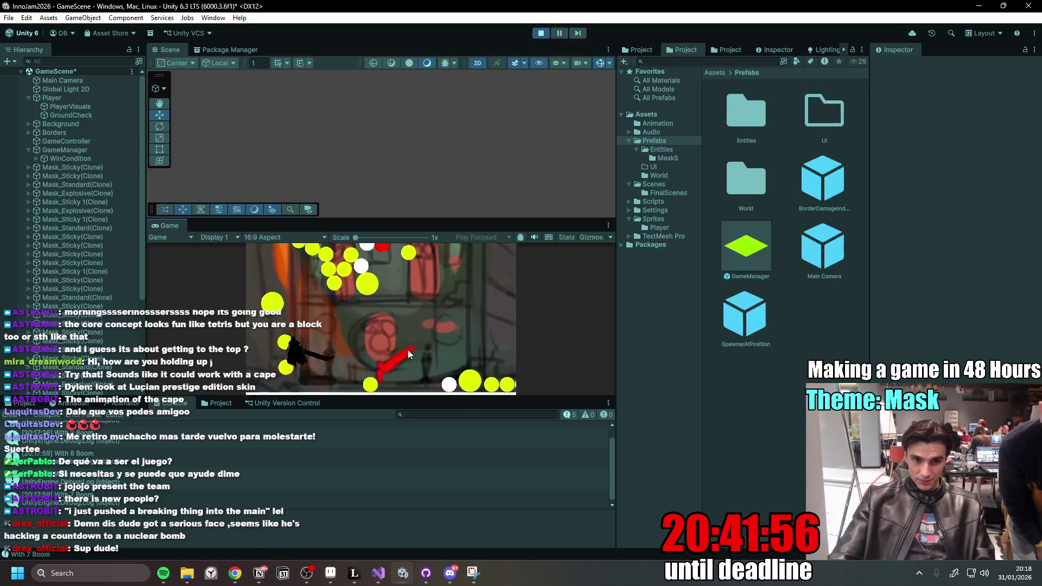
key(d)
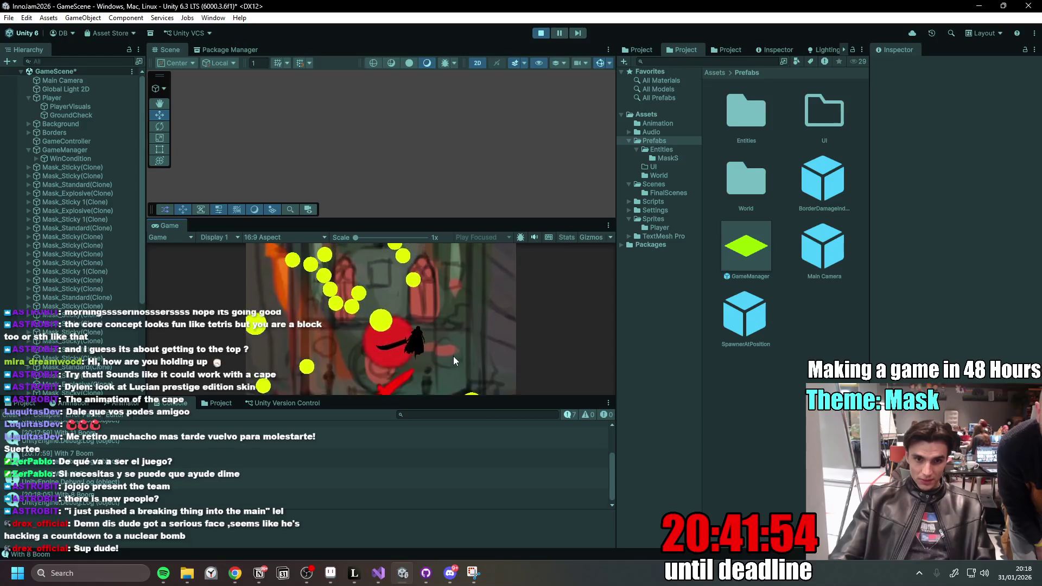
key(space)
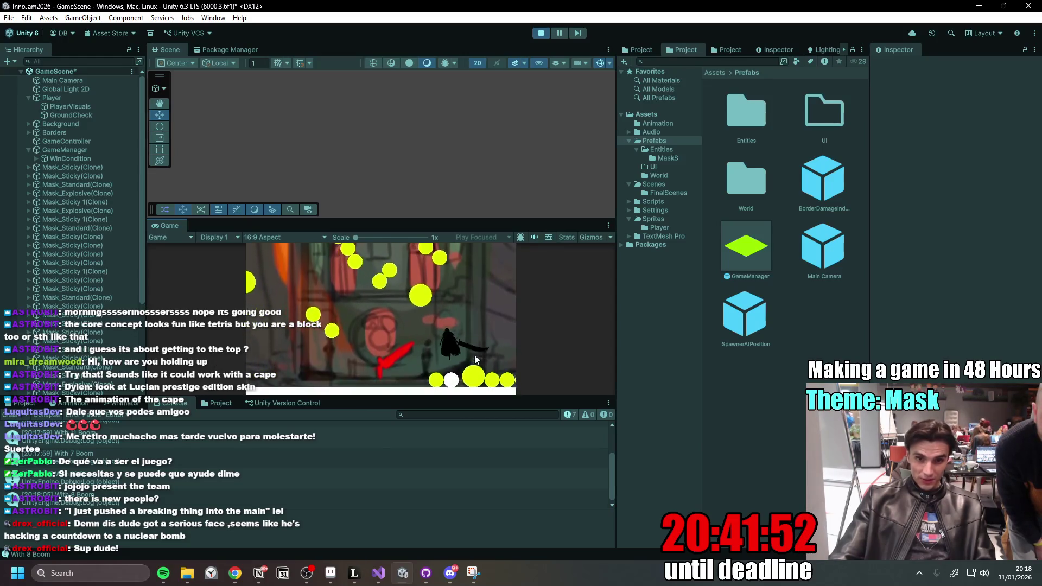
key(a)
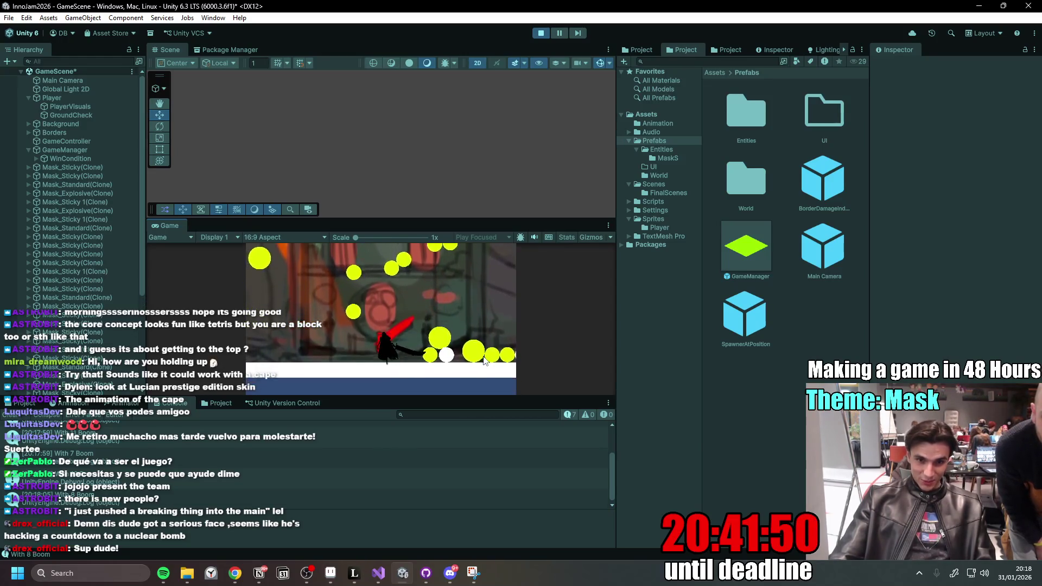
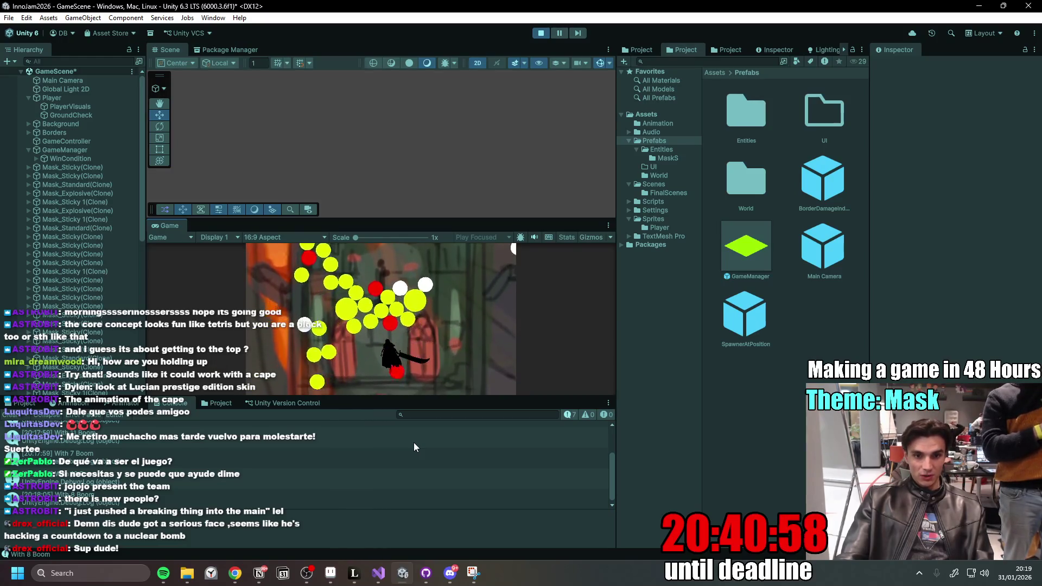
- In Discord's #general channel, view the mask-type drawing full size and zoom in on it
click(451, 574)
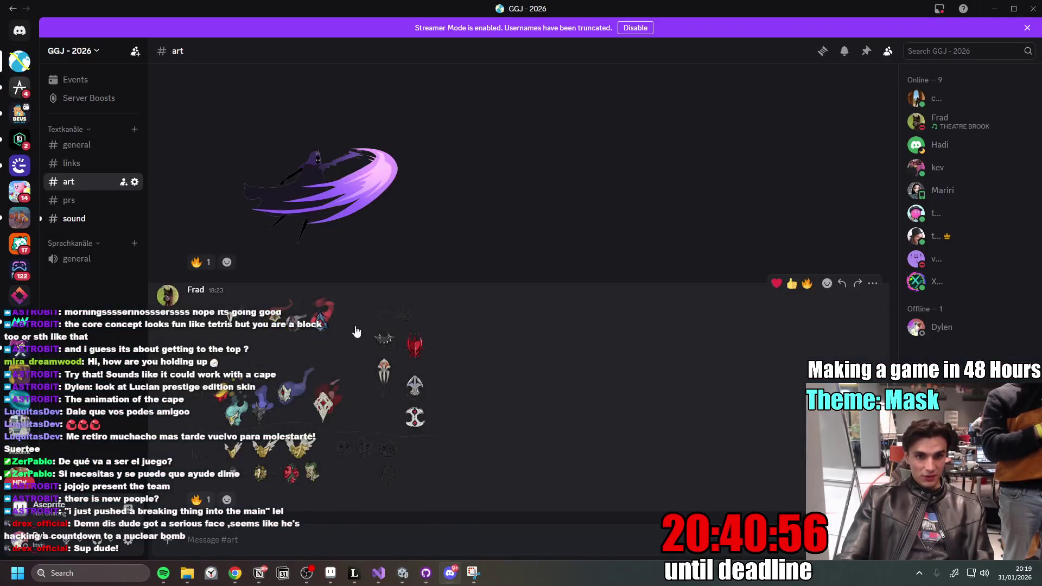
scroll(332, 315, up, 10)
click(85, 148)
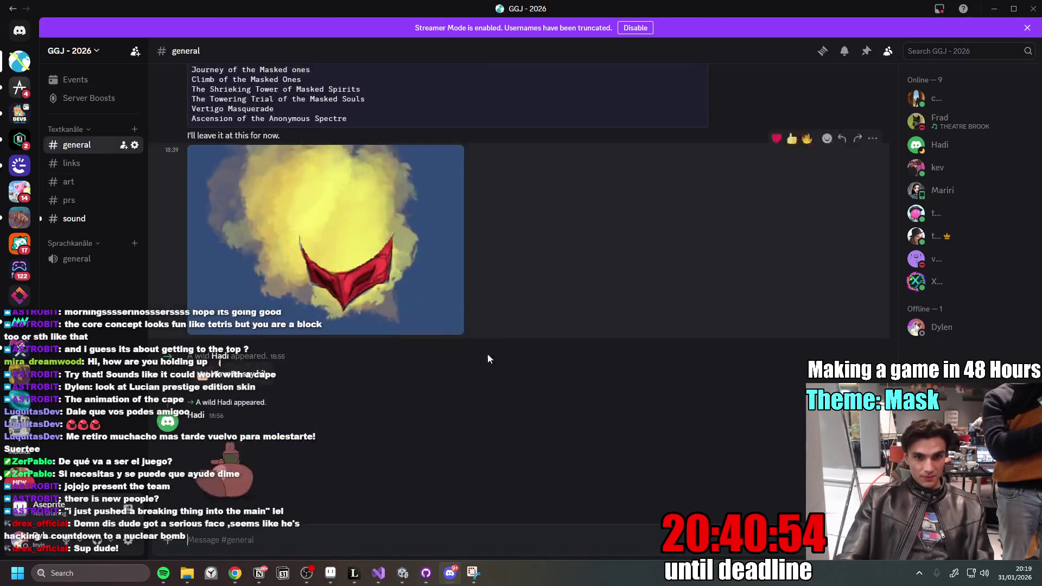
scroll(490, 346, up, 15)
click(343, 379)
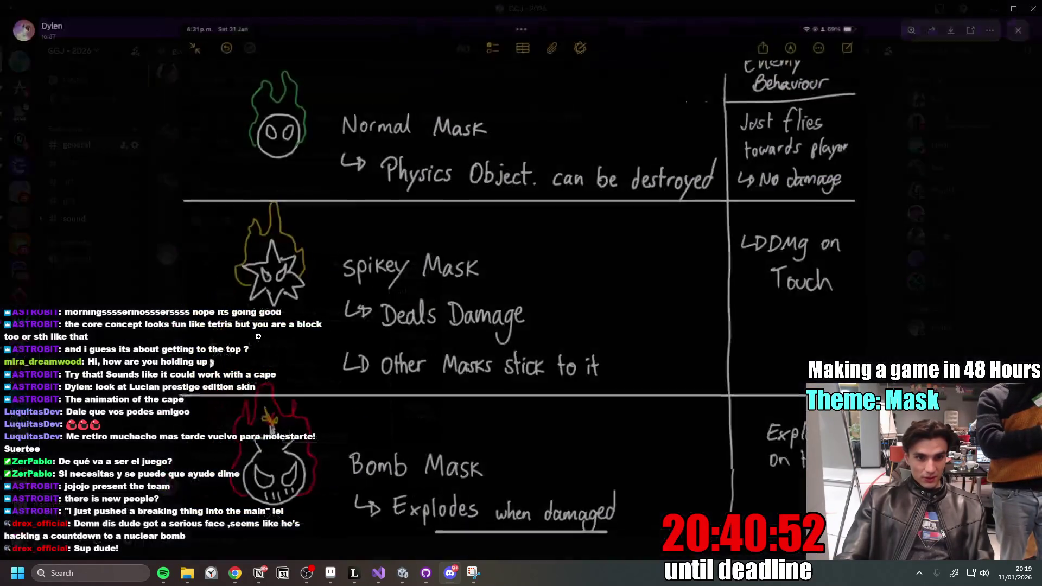
click(280, 125)
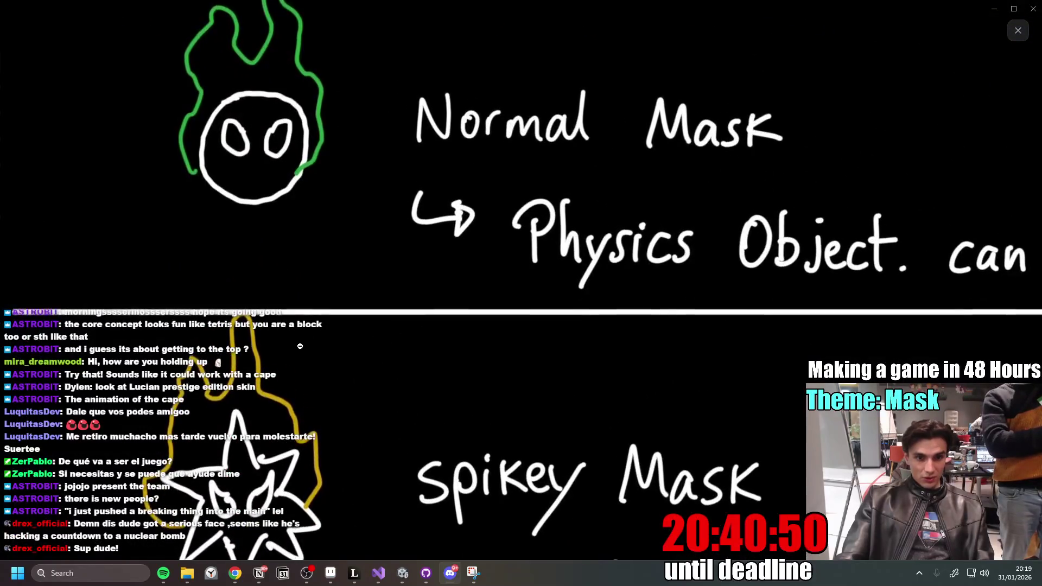
click(279, 290)
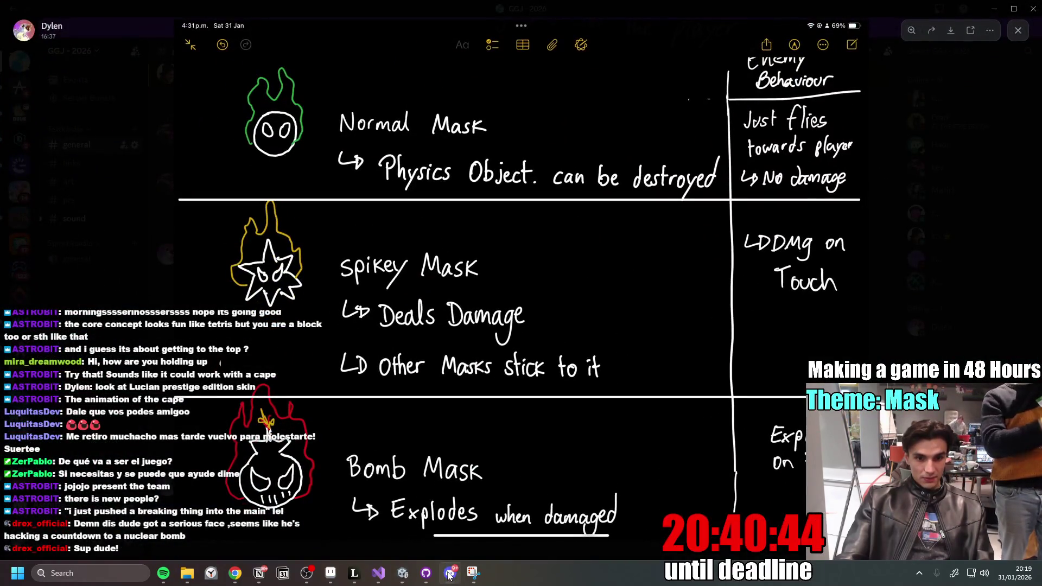
click(448, 575)
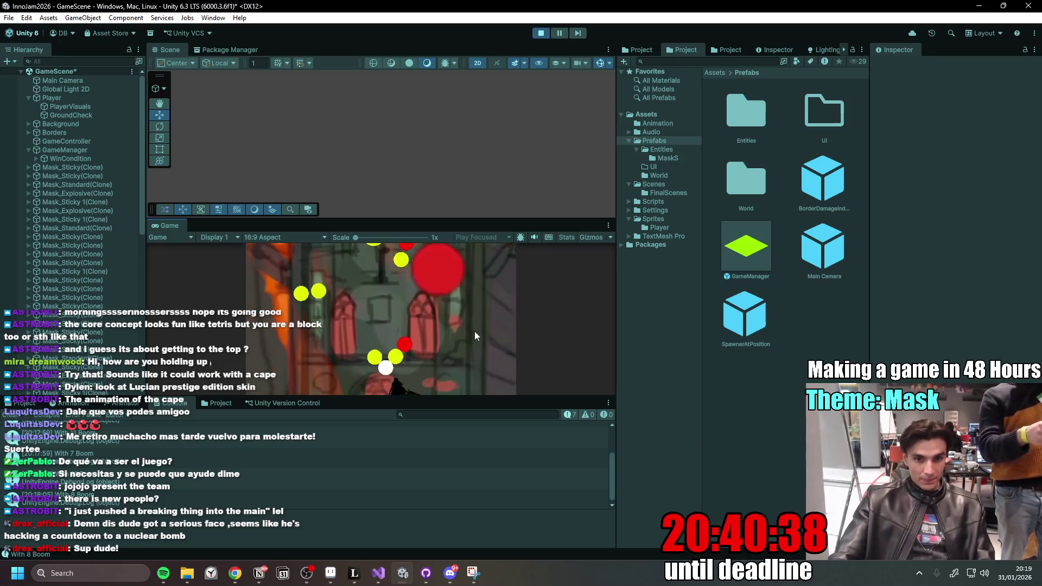
key(alt+Tab)
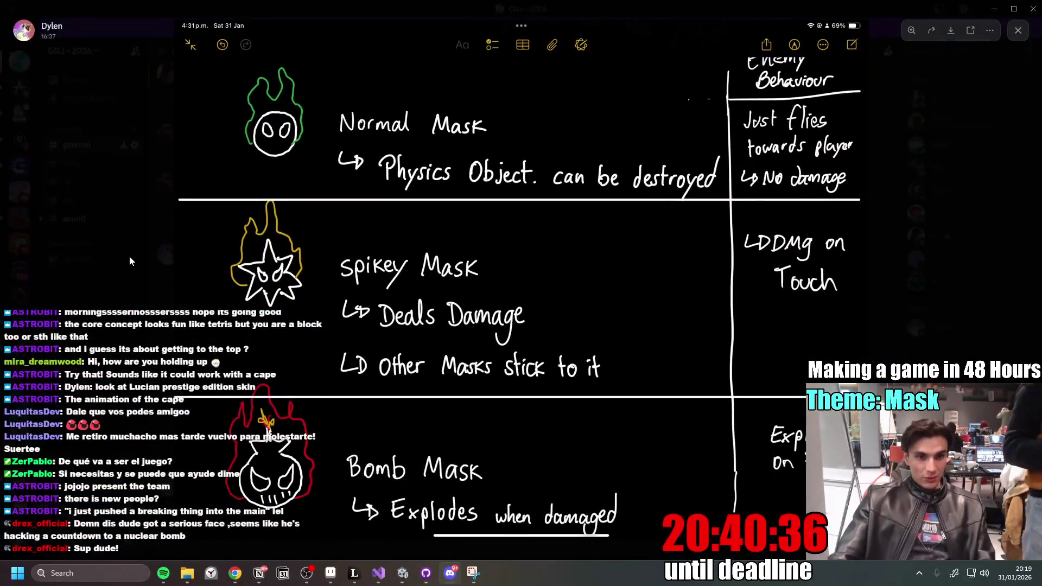
click(181, 224)
- Look over the mask concept sketches in #art, then bring up the Innogames Miro board
click(68, 182)
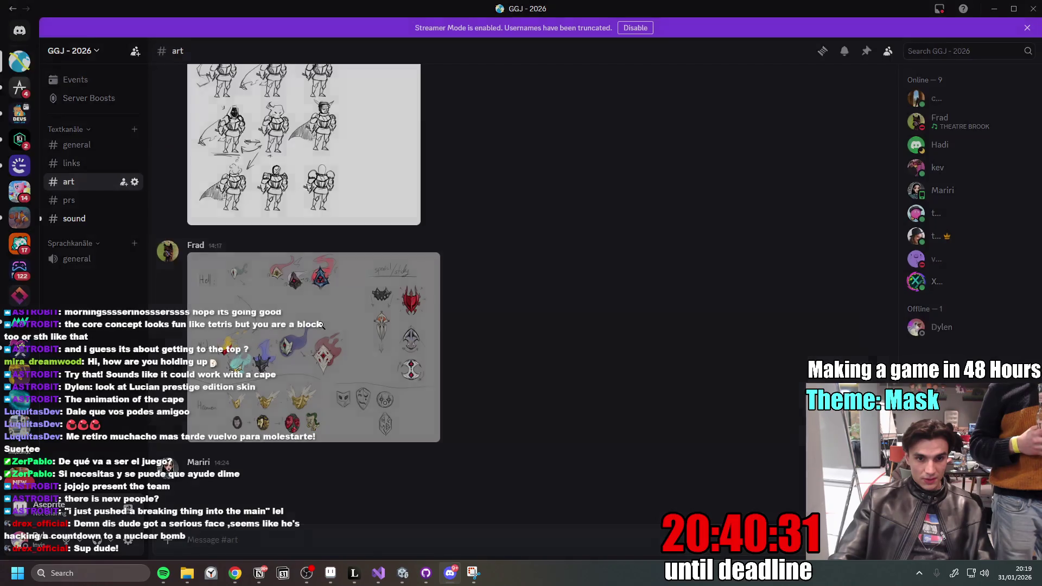
click(428, 326)
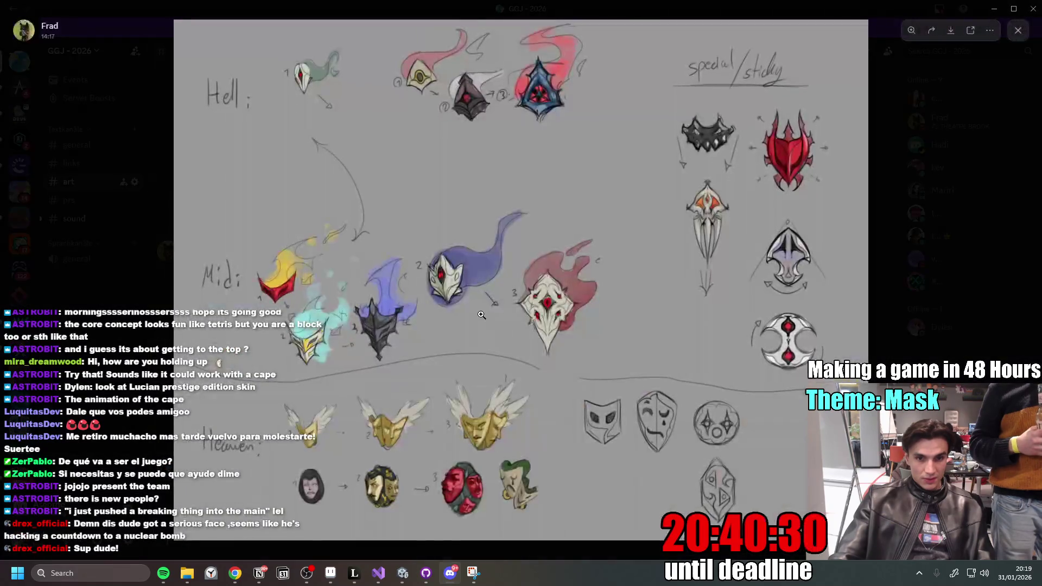
key(Escape)
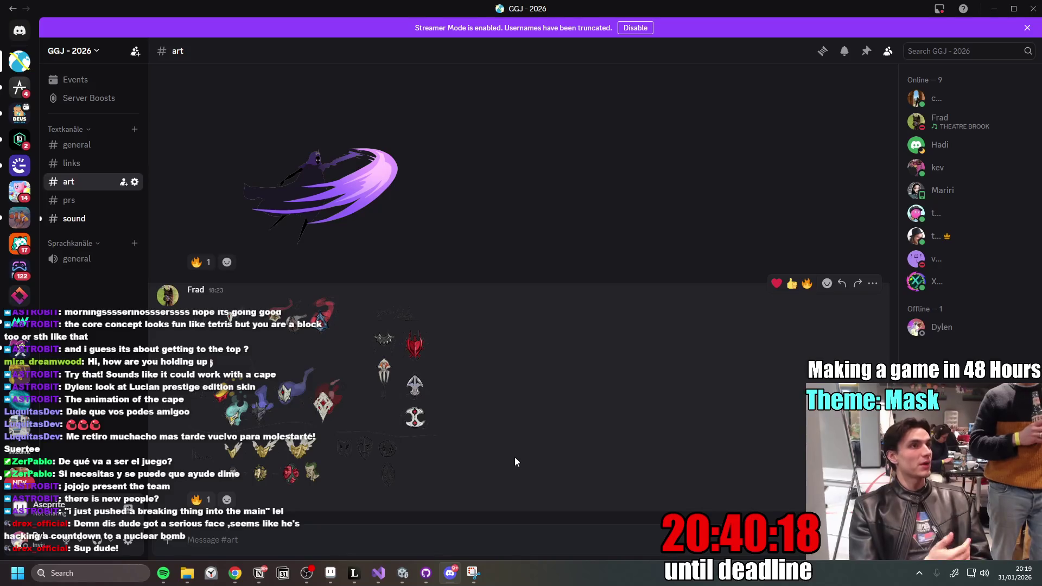
mouse_move(235, 574)
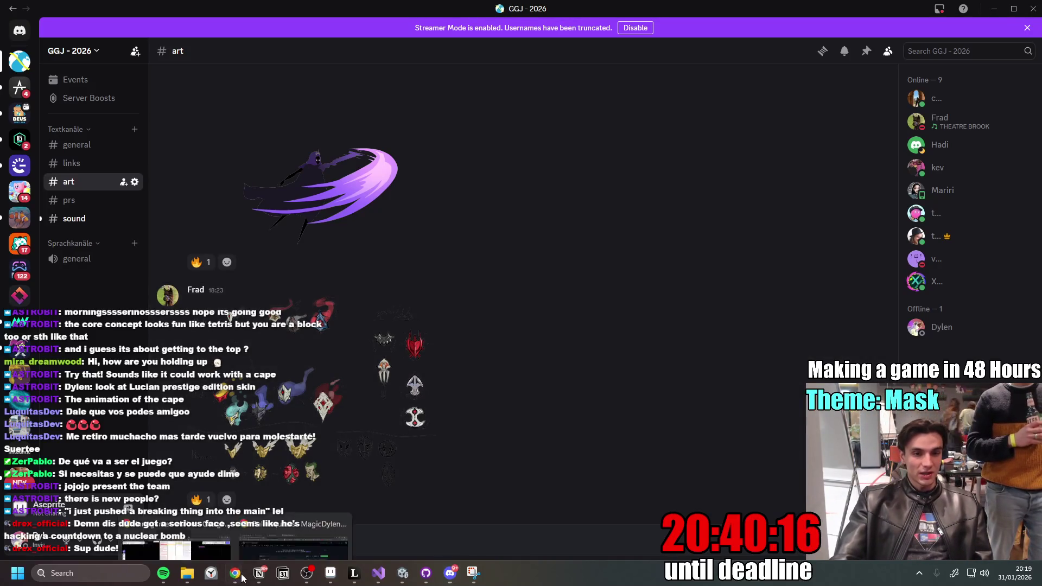
click(228, 538)
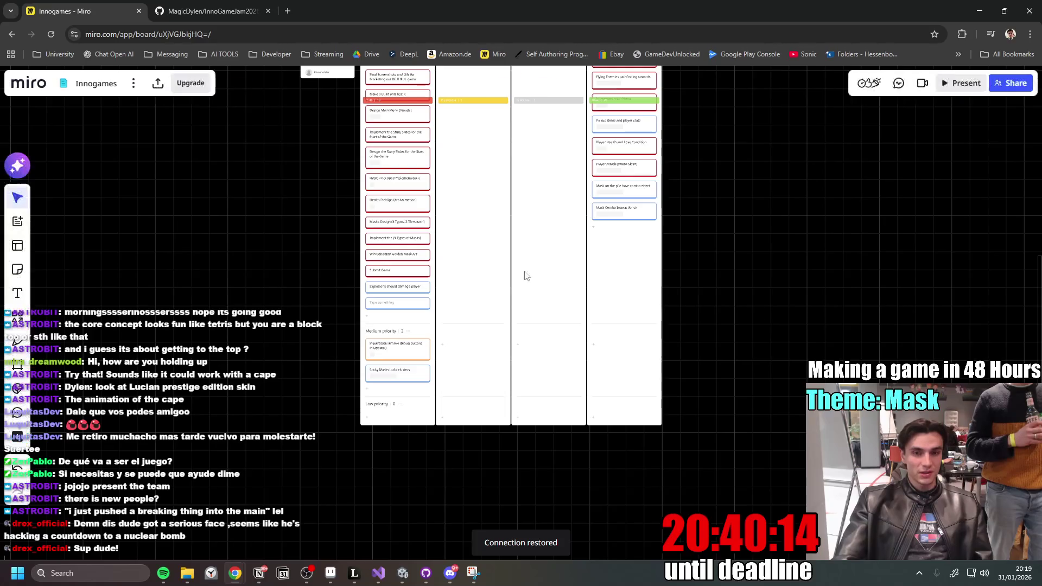
- Zoom into the Miro To do column, then return to Unity and Discord
scroll(465, 294, up, 5)
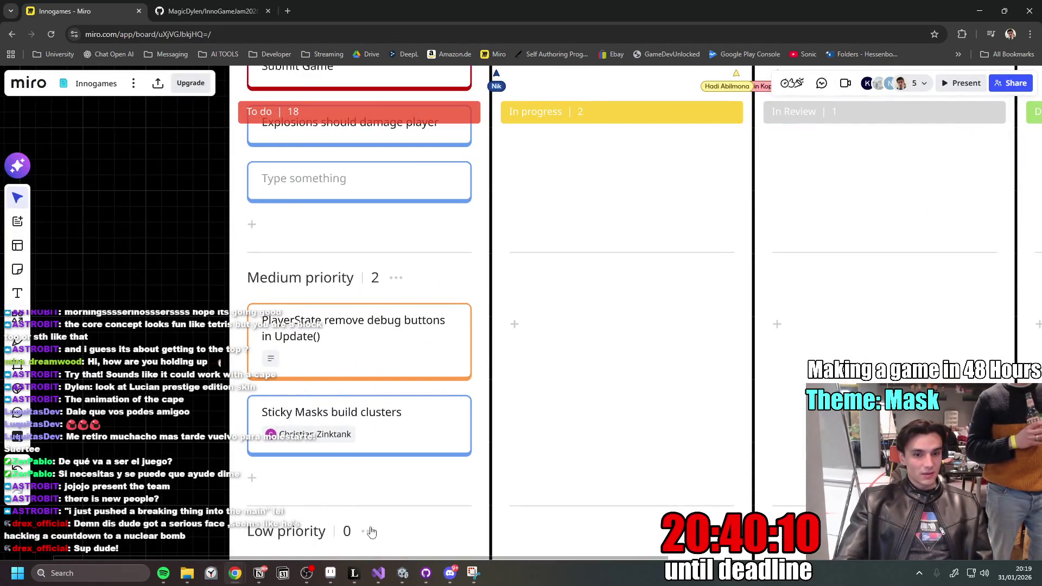
click(402, 574)
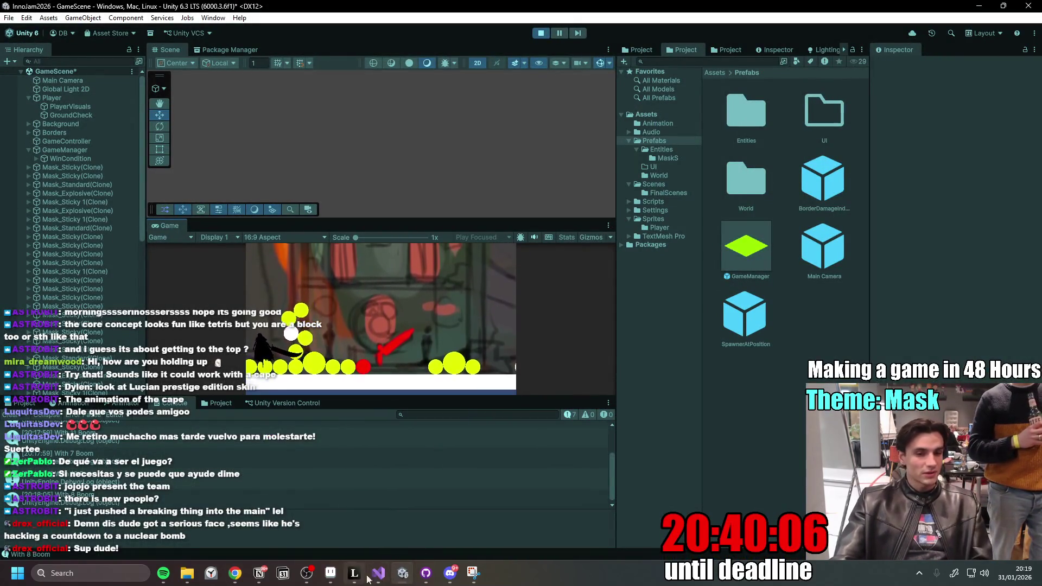
click(450, 573)
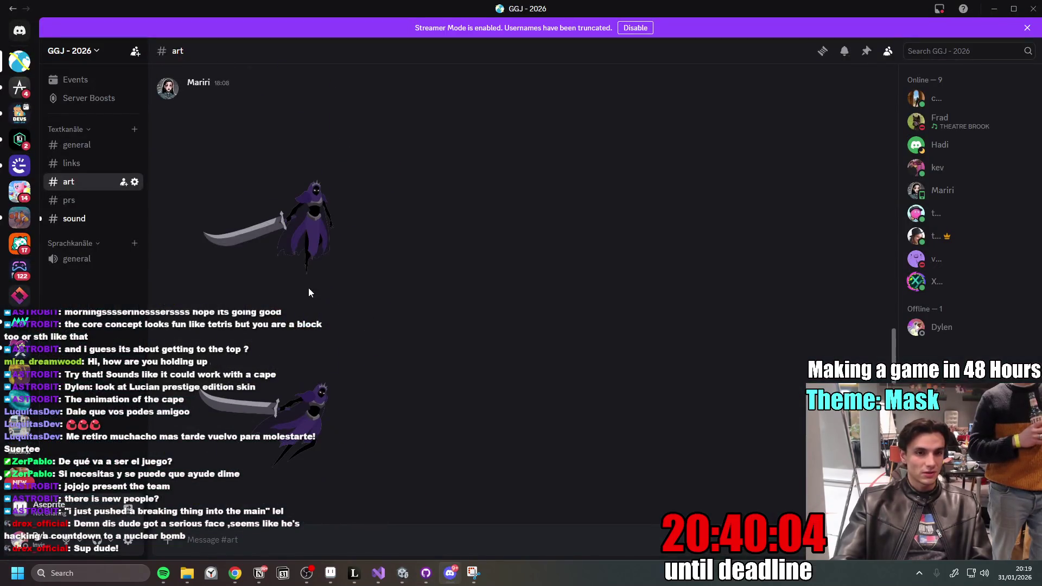
- In #general, view the mask design table full size and zoom on the Spikey Mask section
click(74, 144)
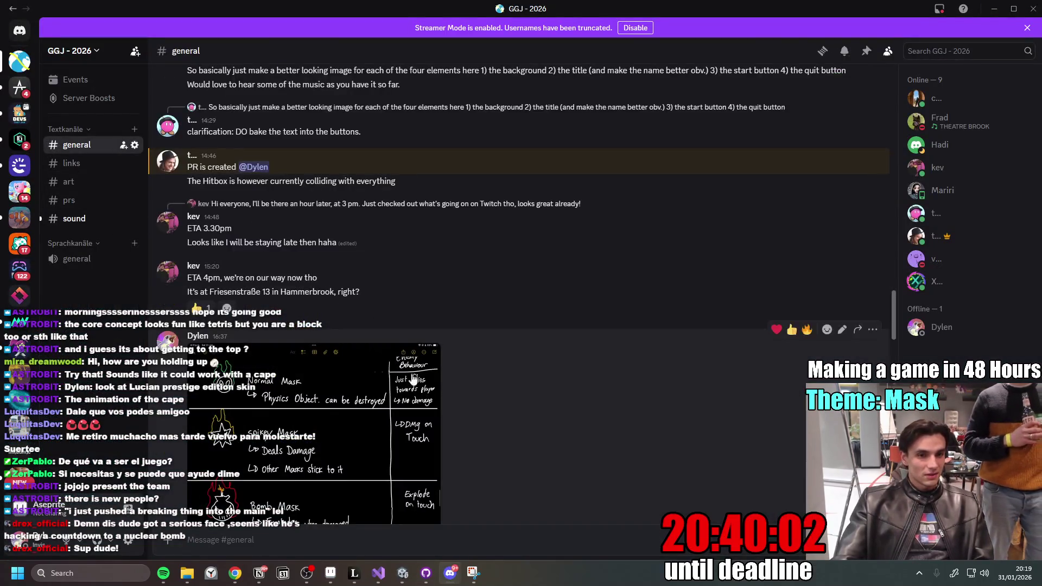
scroll(249, 201, down, 5)
click(250, 201)
click(443, 333)
click(443, 333)
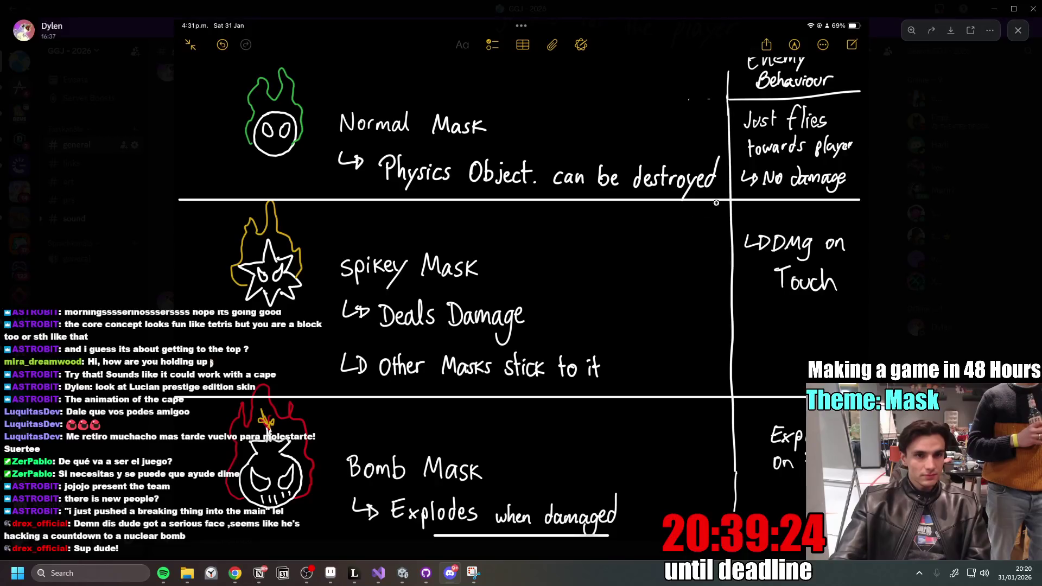
click(894, 242)
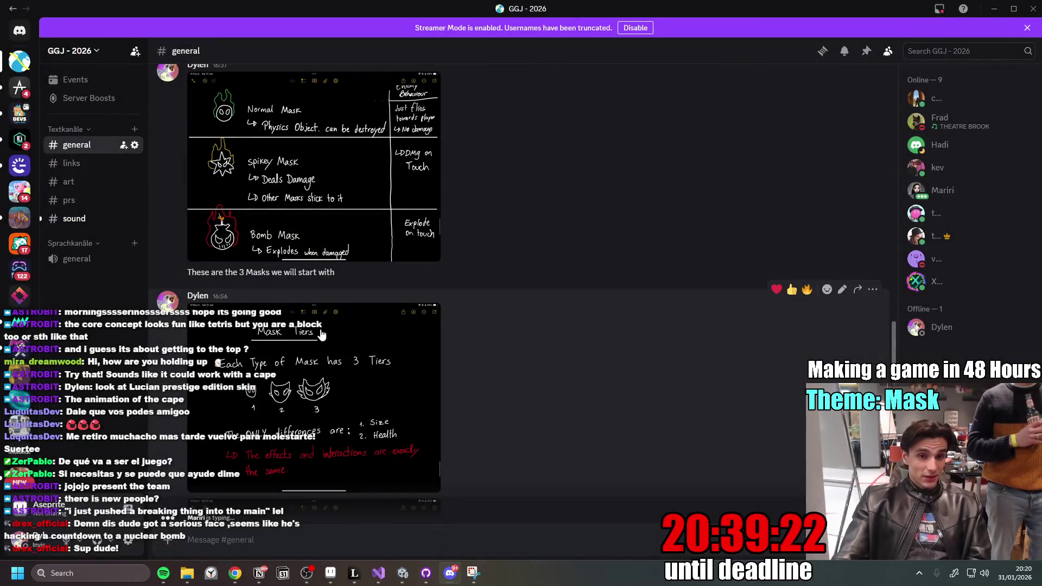
- Scroll the chat down to the newest start-menu screenshot, then bring up the Inno Games Jam notes
scroll(322, 298, up, 2)
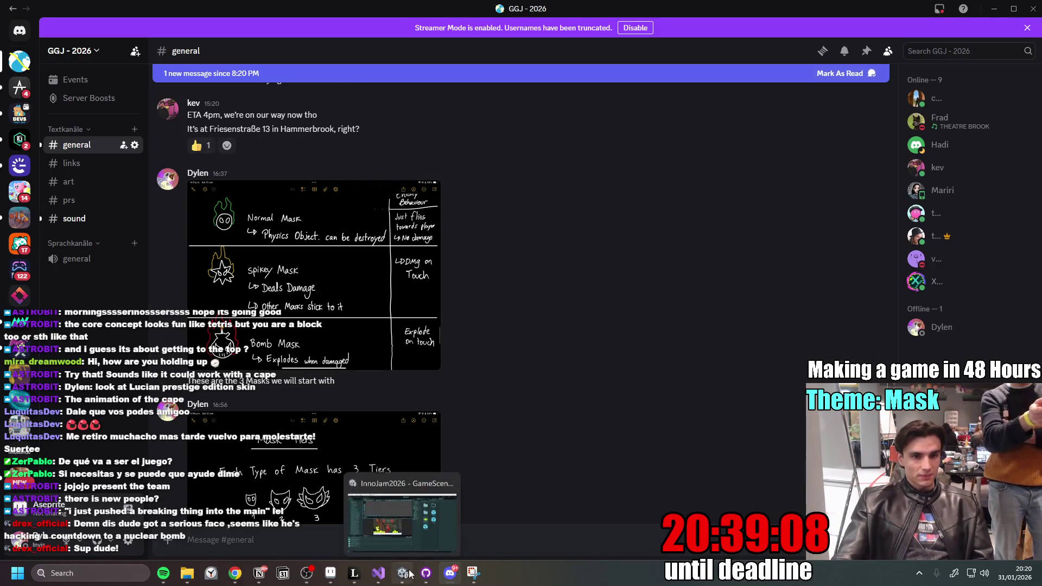
scroll(466, 394, down, 3)
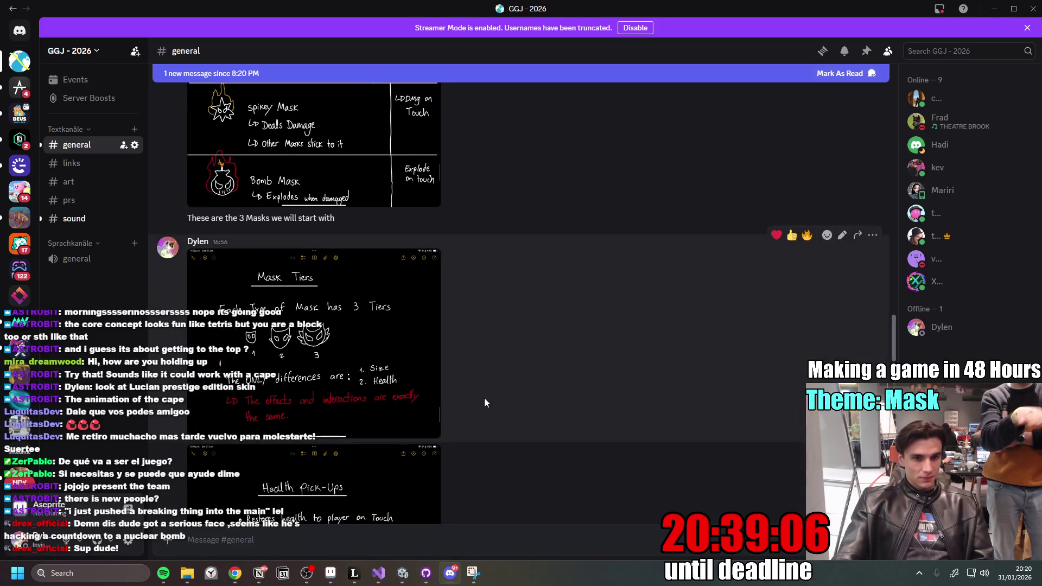
scroll(522, 387, down, 7)
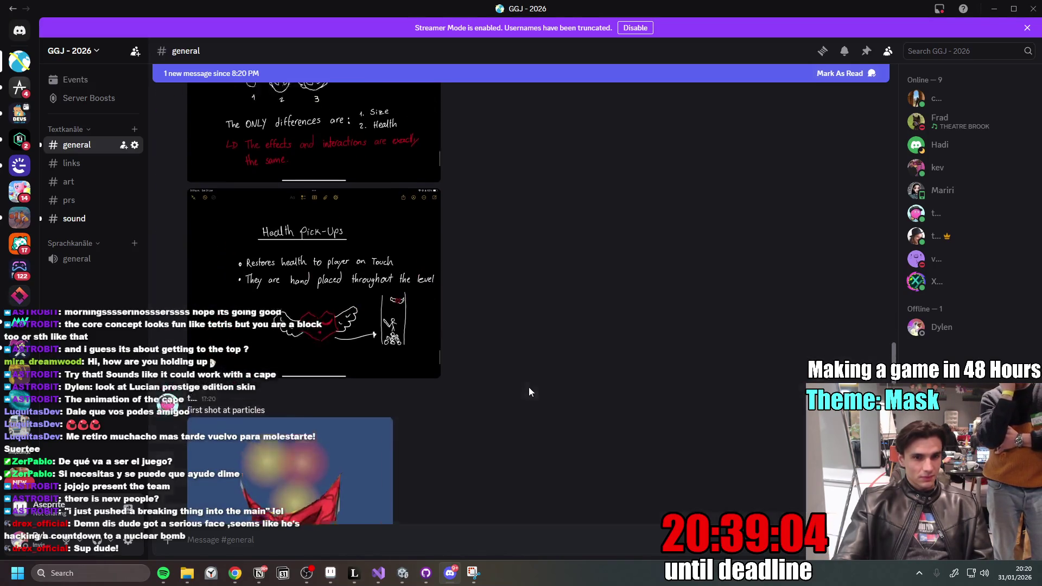
scroll(532, 386, down, 5)
scroll(514, 400, up, 12)
scroll(502, 383, down, 6)
scroll(415, 369, up, 5)
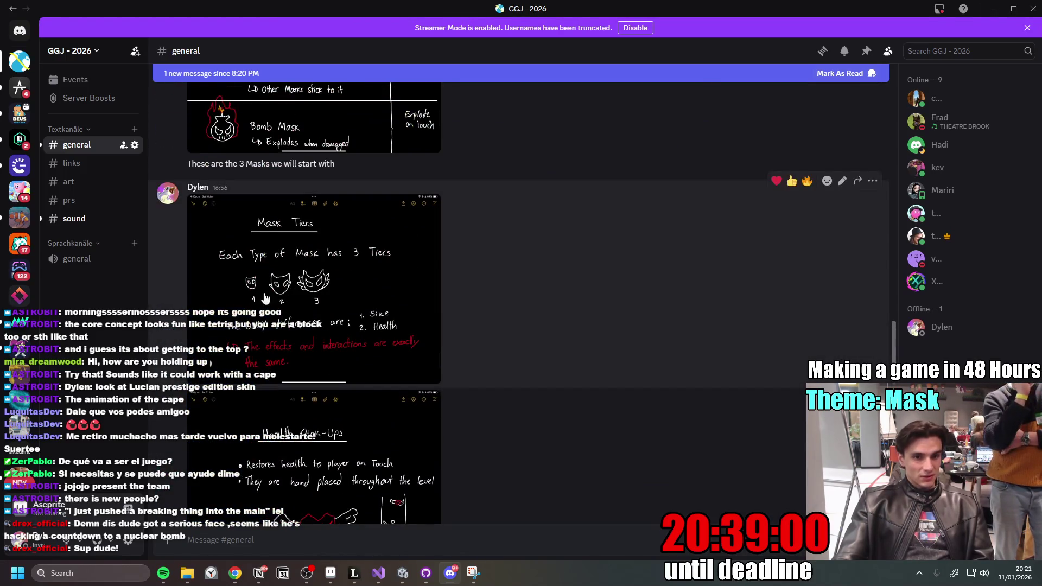
scroll(384, 366, down, 12)
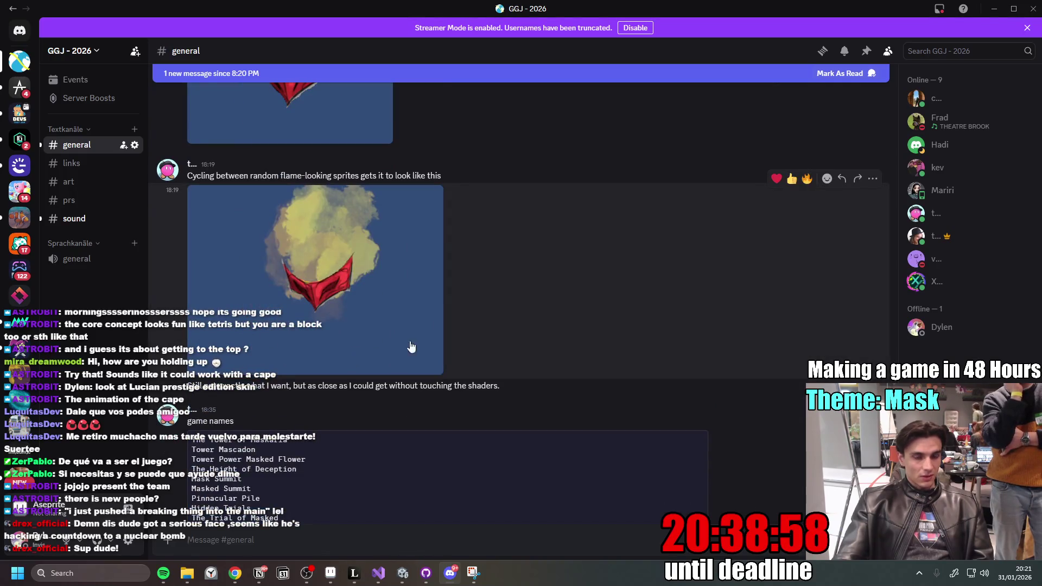
scroll(412, 373, down, 15)
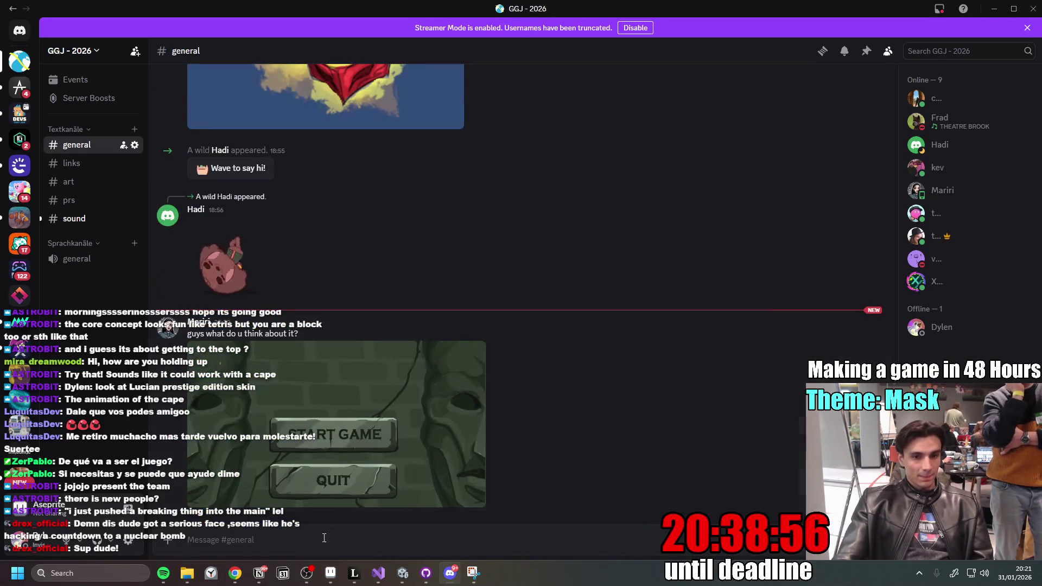
click(266, 573)
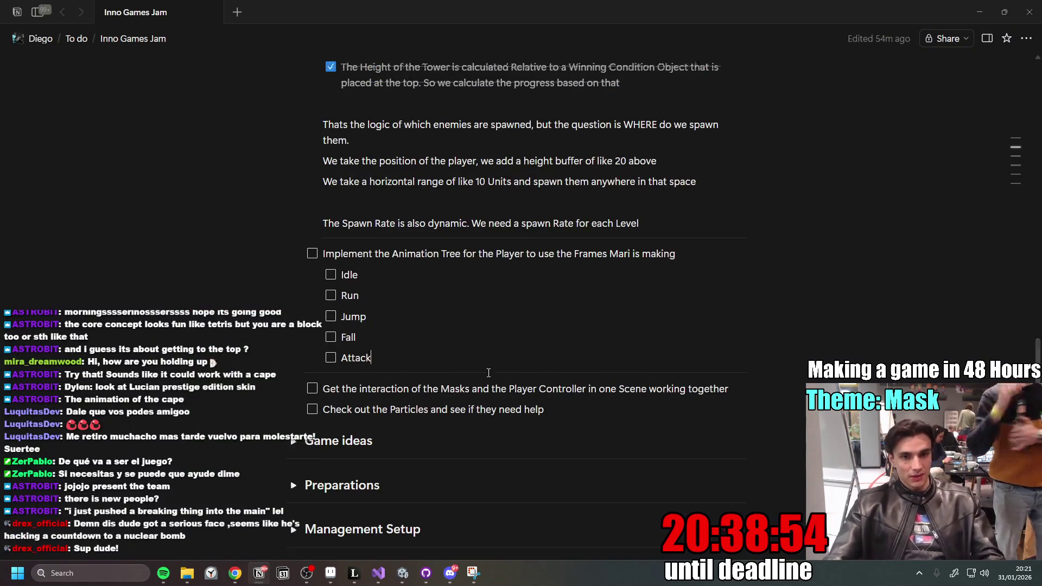
- Add the to-do 'Get the Mask Art on the Enemies' below the Particles task in Notion
scroll(489, 352, up, 6)
scroll(540, 391, down, 9)
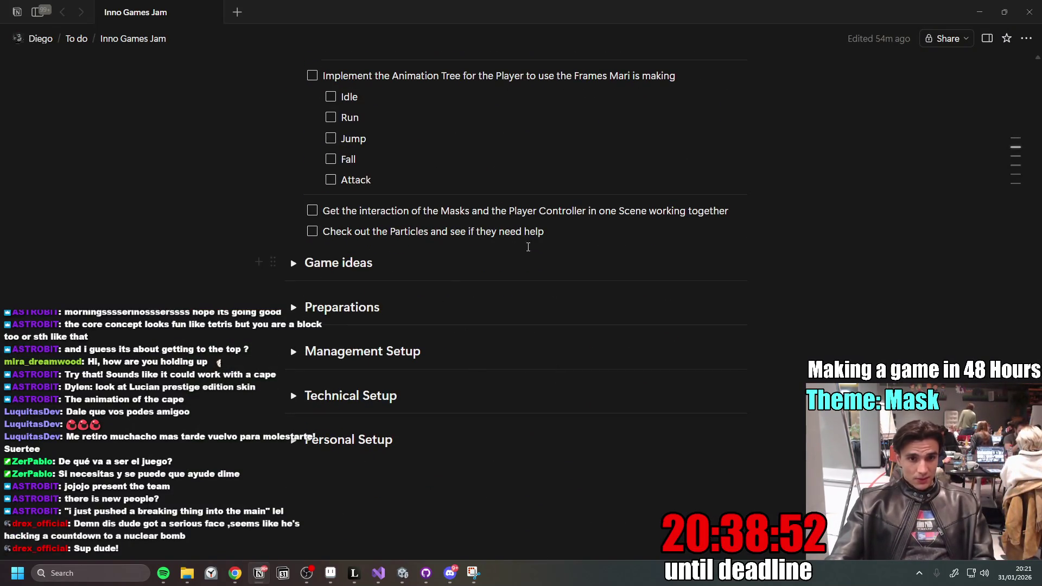
key(Return)
text(Get the Mask Art on the Enemies so we can start to see them)
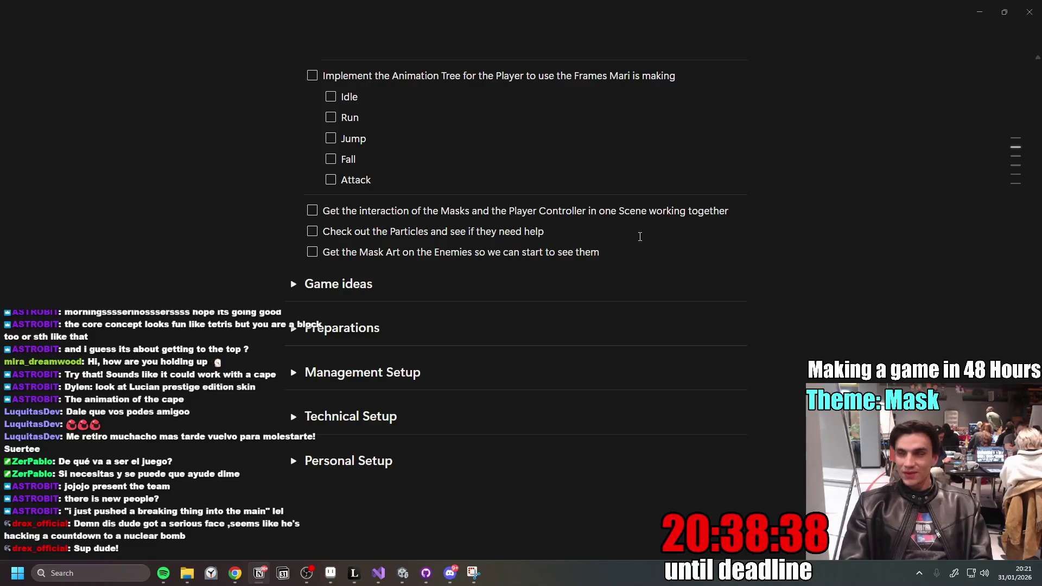
scroll(517, 373, up, 4)
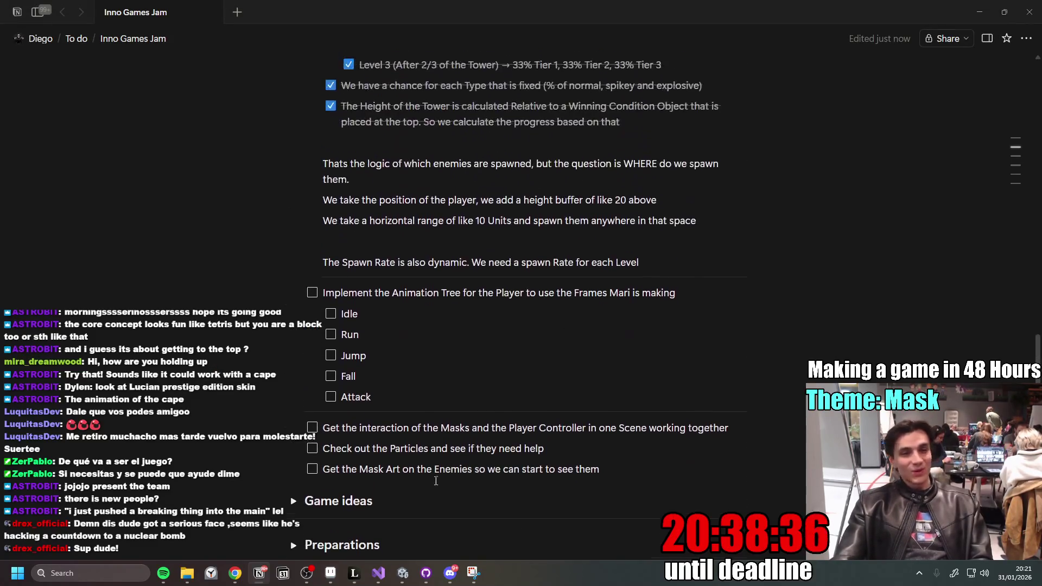
click(404, 571)
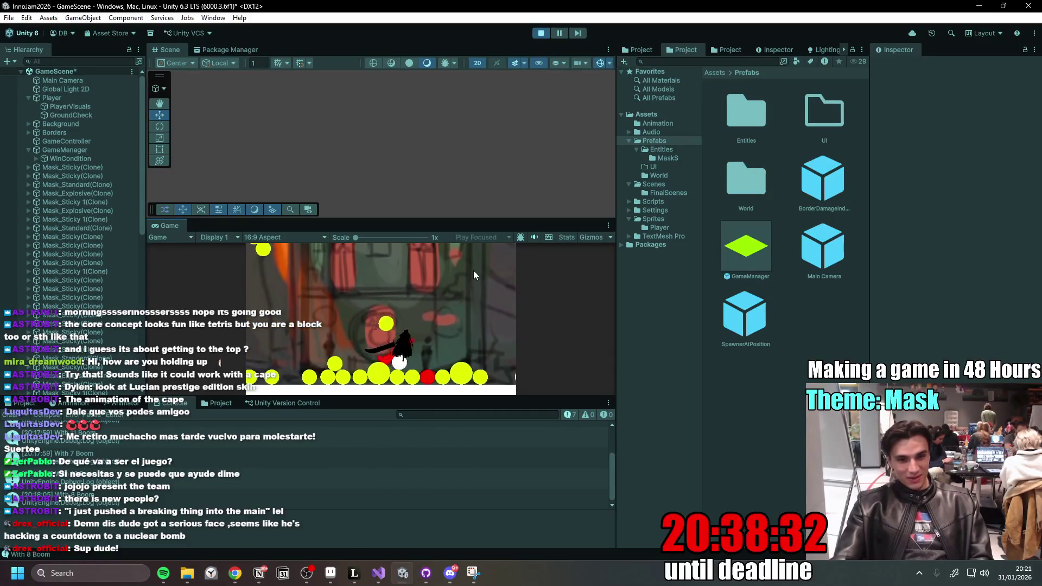
- Exit Play mode in Unity and move on through Notion to Discord's #general chat
click(540, 33)
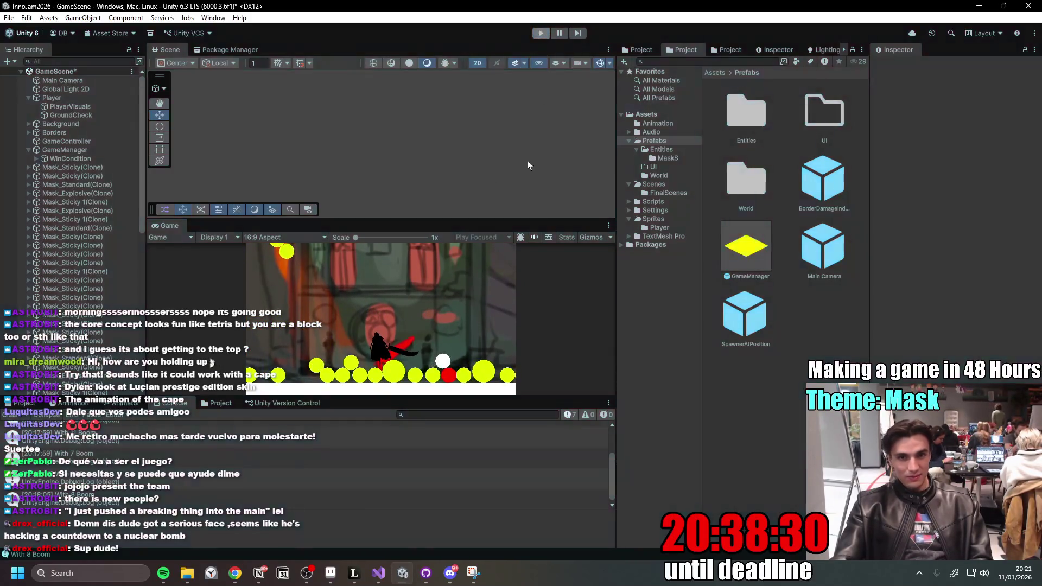
click(406, 578)
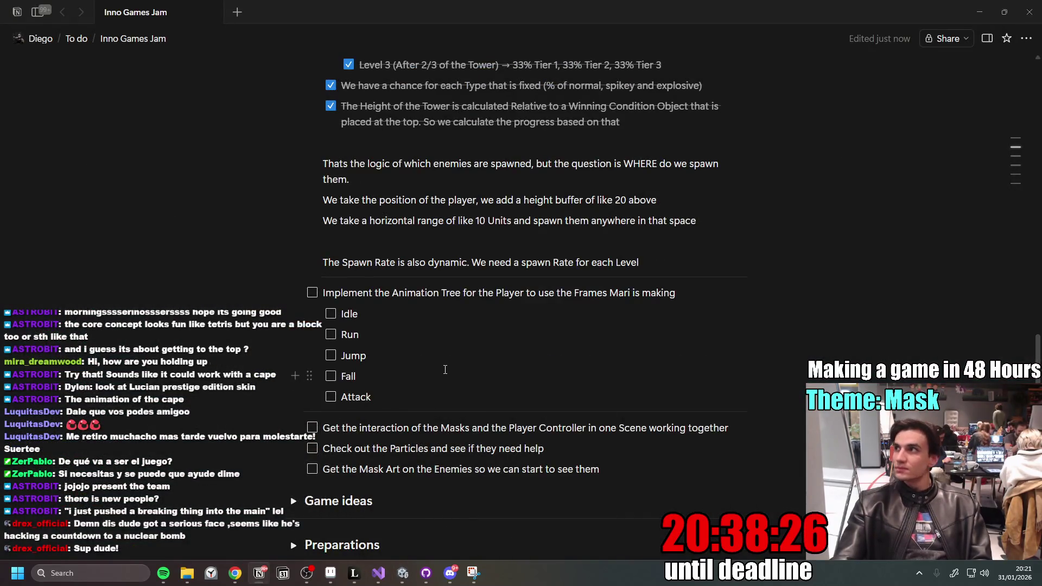
click(450, 573)
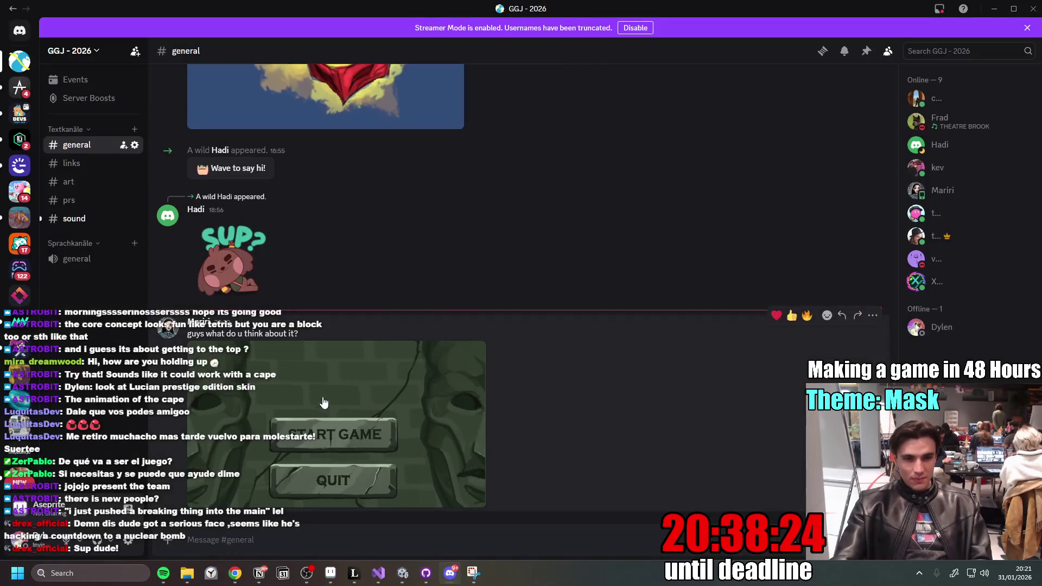
- Enlarge the shared main-menu artwork, then scroll through the game-name ideas
click(422, 407)
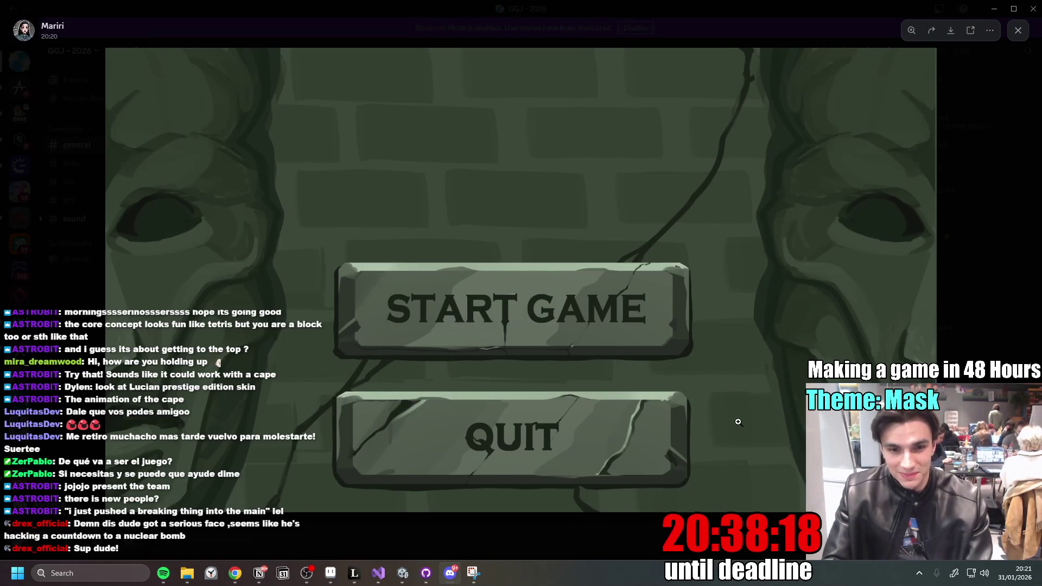
click(996, 191)
scroll(487, 369, up, 4)
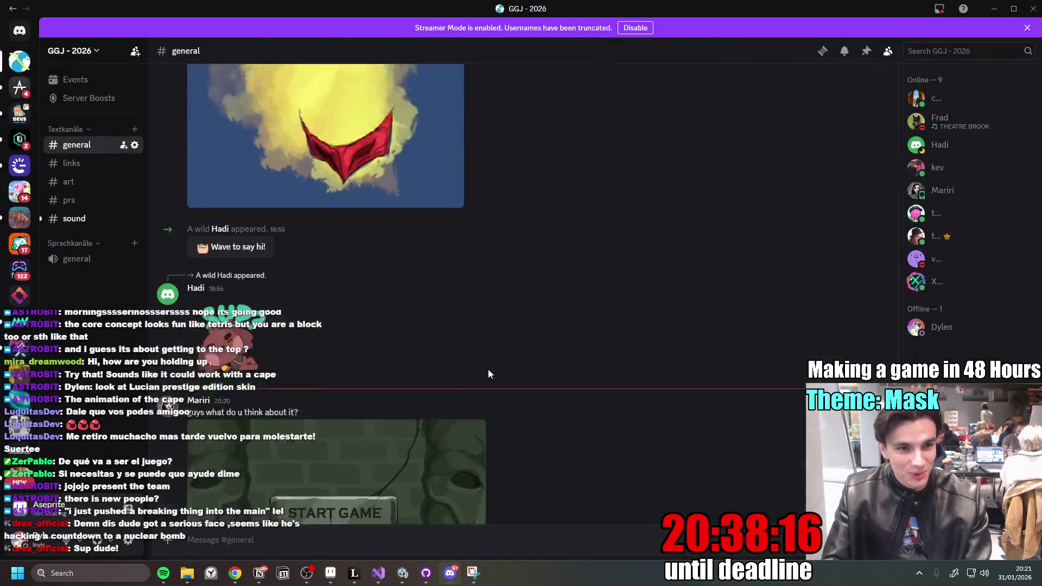
scroll(508, 381, down, 4)
scroll(534, 367, up, 4)
scroll(415, 322, down, 5)
scroll(522, 350, up, 1)
scroll(453, 367, up, 2)
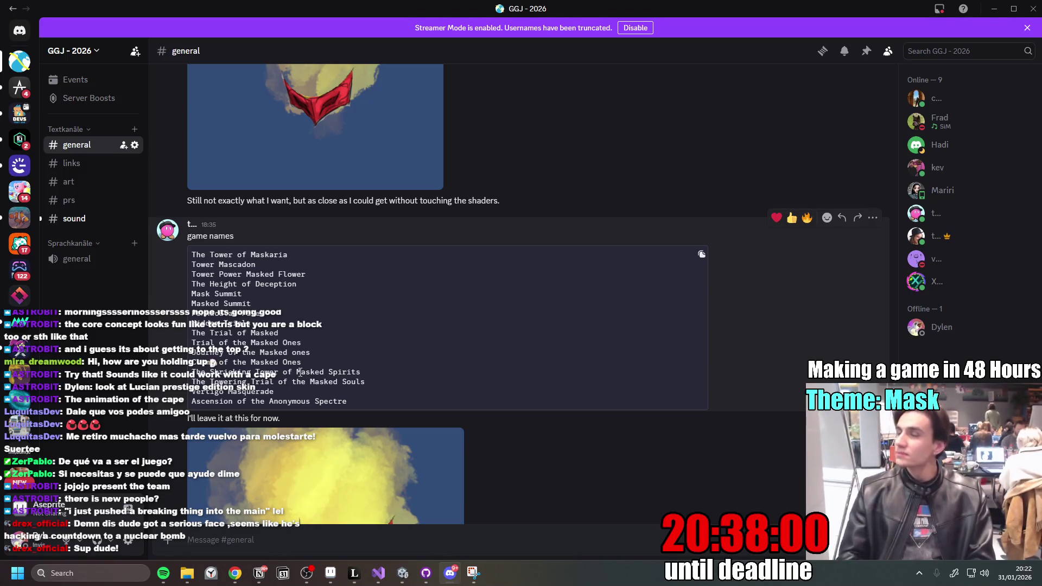
- Switch from Discord to the Aseprite sketch canvas
click(450, 572)
click(450, 573)
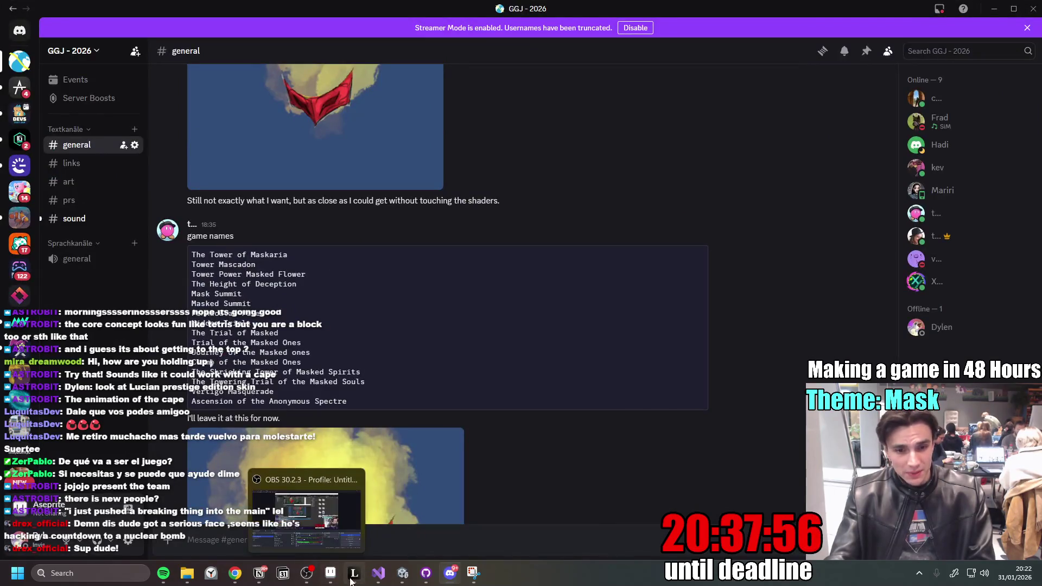
click(355, 574)
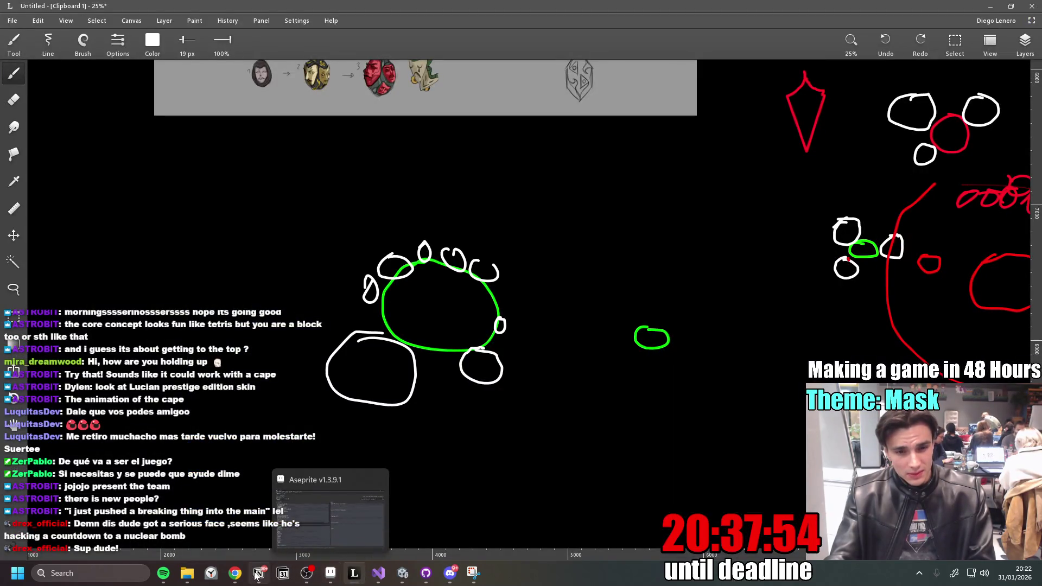
- Scroll the Aseprite canvas to the mask concept sheet, then go back to the Notion to-do page
click(402, 574)
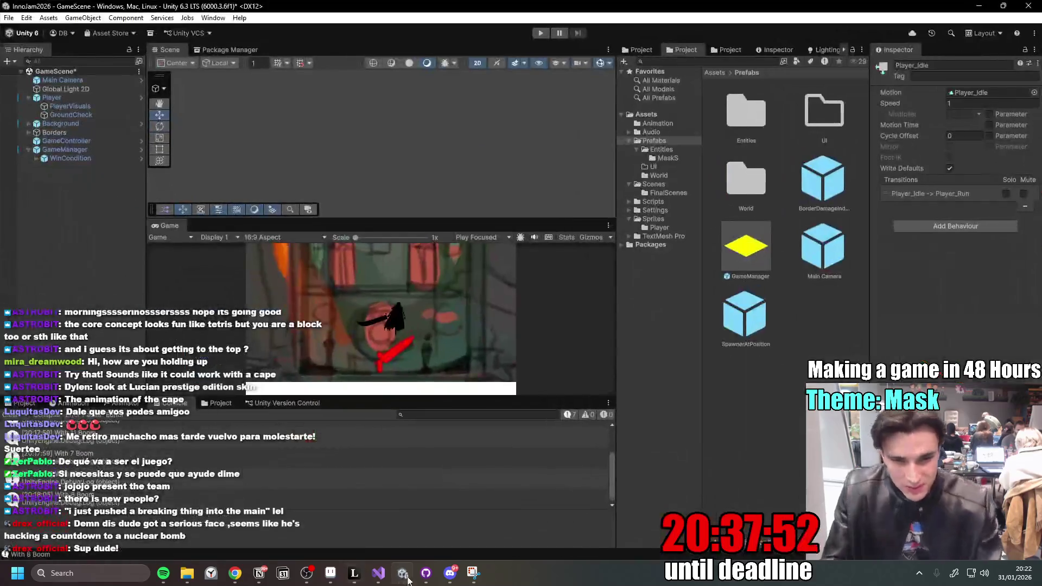
click(354, 573)
scroll(422, 294, up, 7)
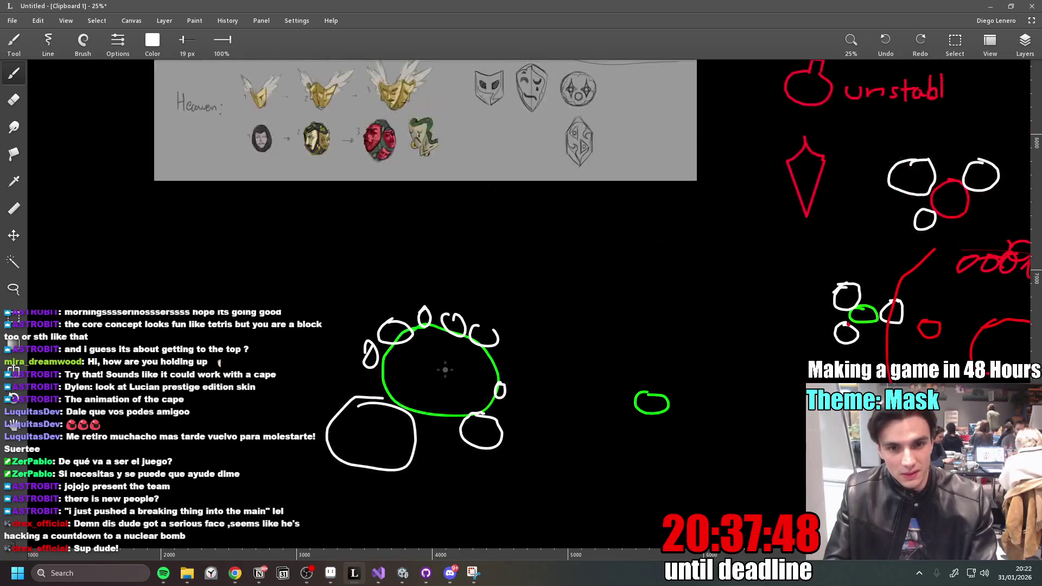
scroll(426, 392, down, 5)
scroll(427, 393, up, 5)
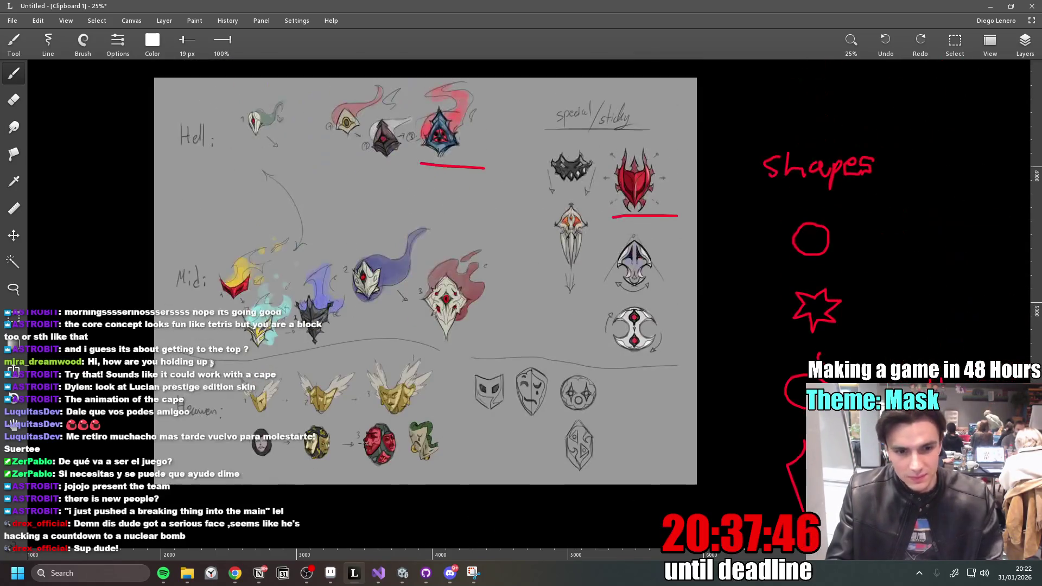
key(alt+Tab)
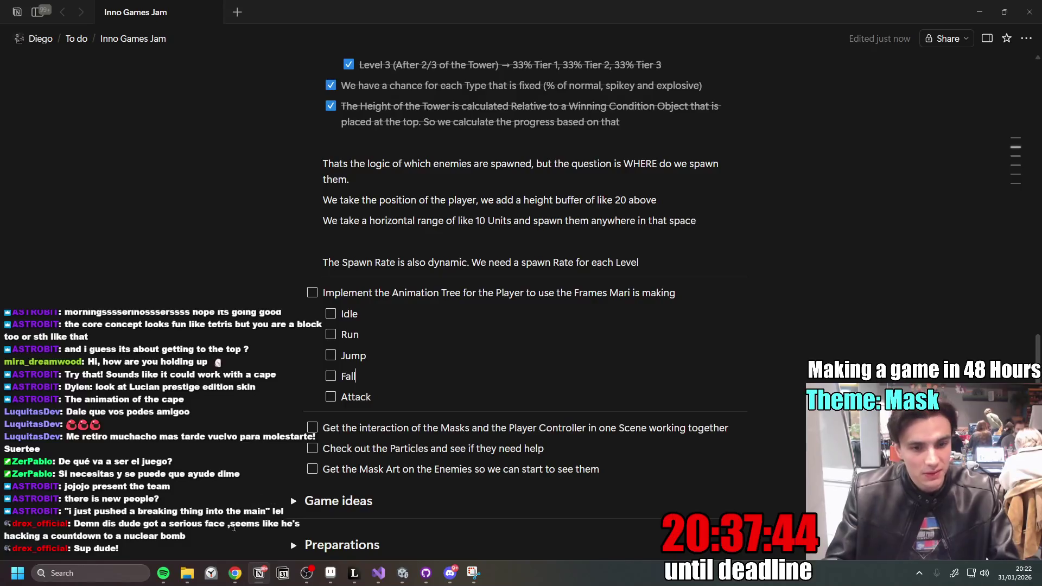
- Open the browser window with the Innogames Miro board and navigate to the To do column
click(211, 573)
click(231, 575)
click(177, 515)
scroll(397, 363, down, 3)
scroll(377, 326, up, 5)
scroll(262, 246, up, 5)
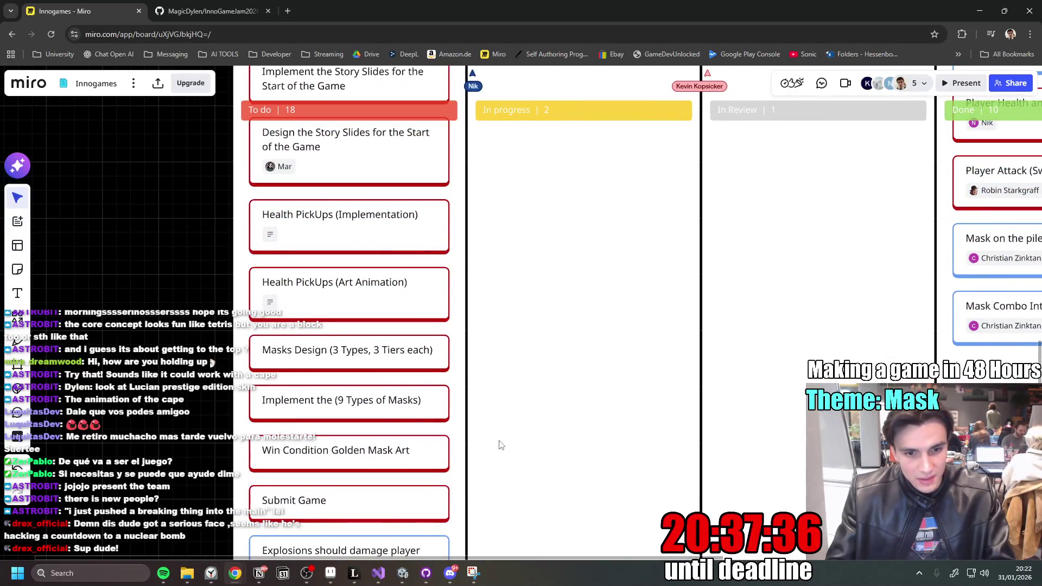
scroll(491, 342, up, 4)
scroll(563, 228, down, 2)
scroll(563, 229, down, 3)
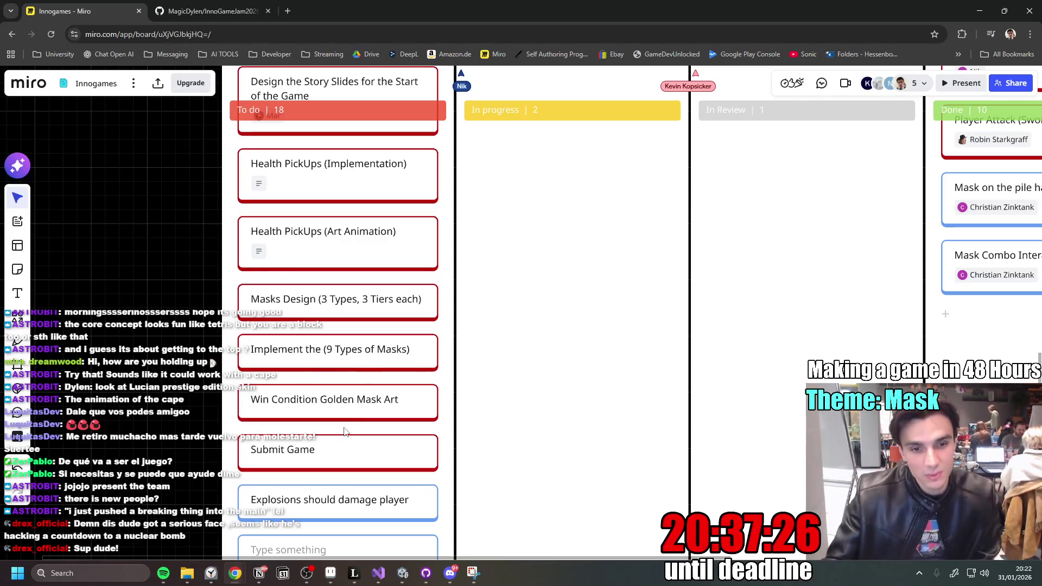
scroll(335, 403, up, 1)
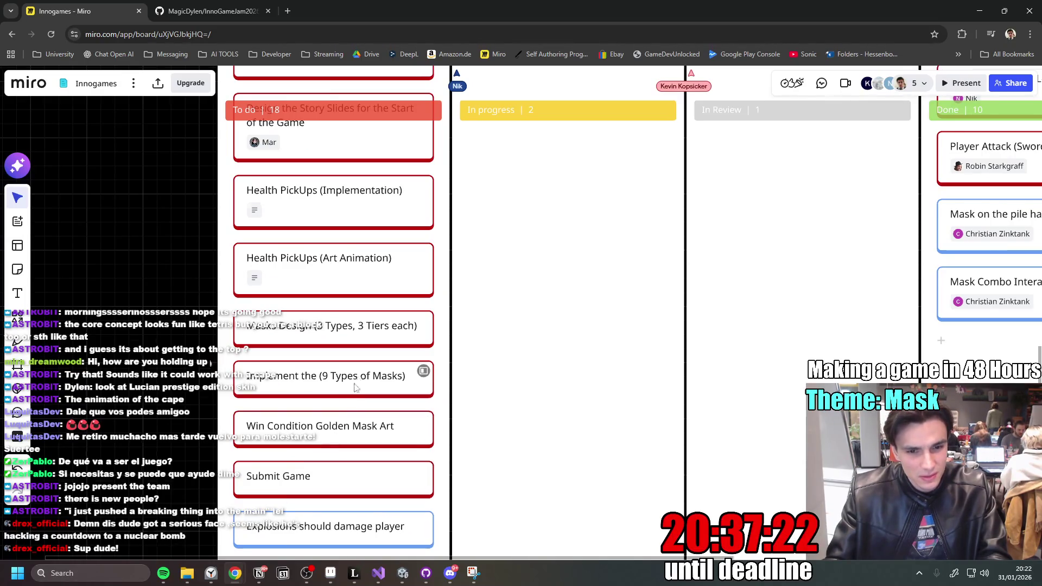
scroll(347, 413, up, 2)
scroll(356, 478, down, 2)
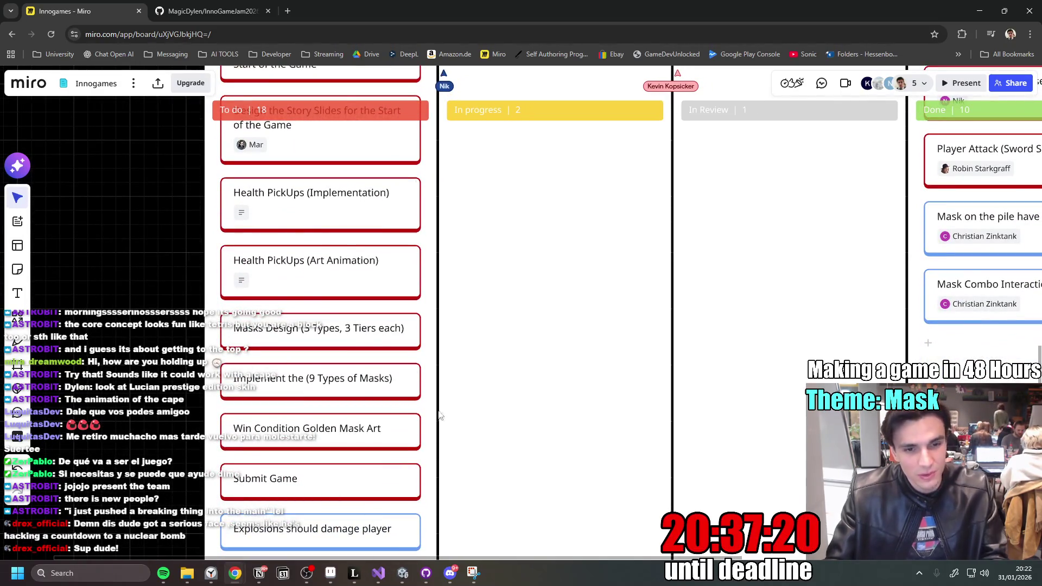
- Drag 'Implement the (9 Types of Masks)' under 'Win Condition Golden Mask Art', then select the Story Slides card
drag(318, 385, 329, 444)
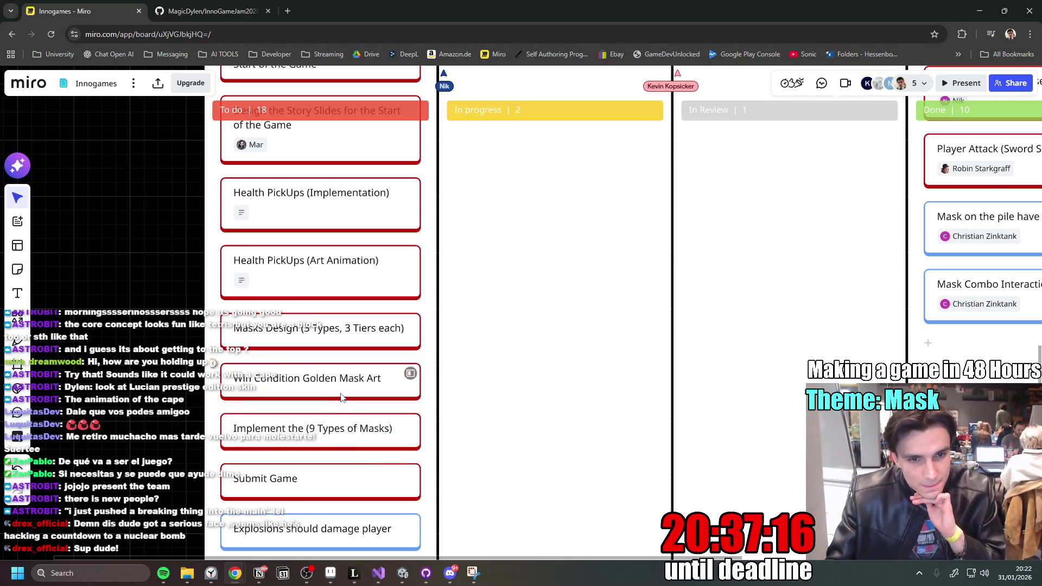
scroll(344, 430, up, 3)
scroll(339, 406, down, 2)
scroll(336, 405, up, 3)
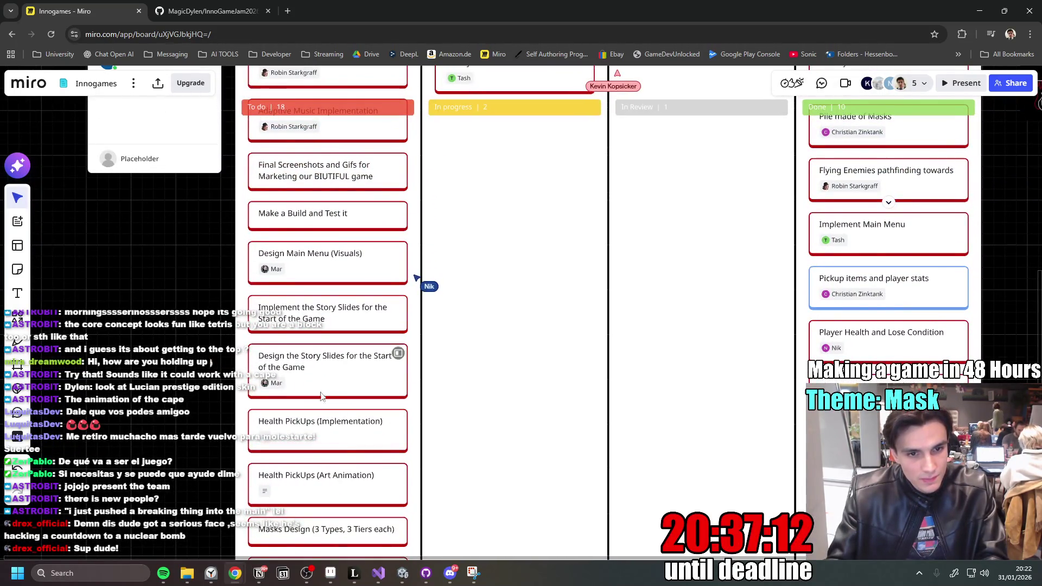
click(344, 369)
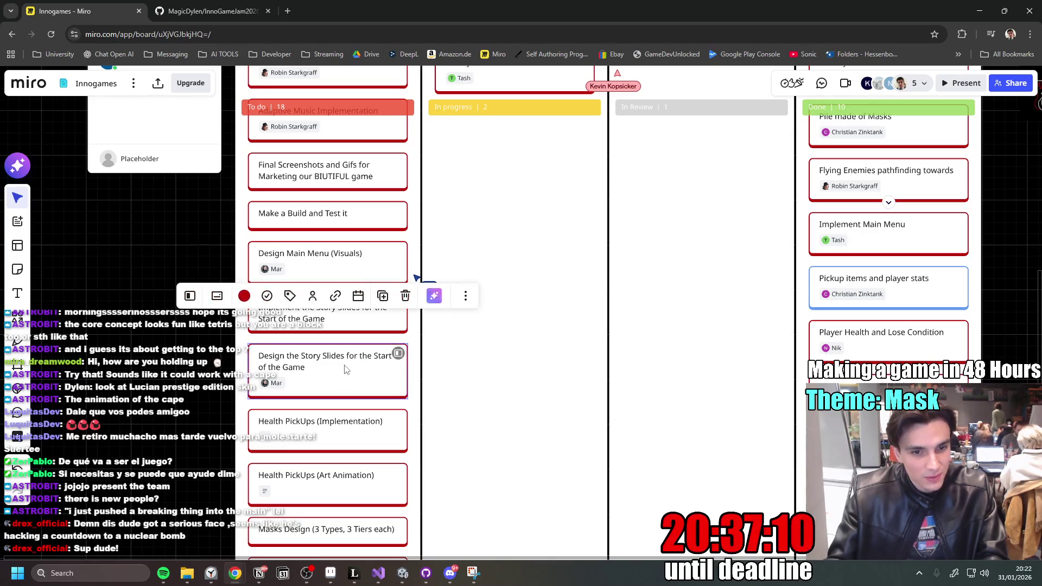
scroll(328, 372, up, 4)
scroll(333, 388, down, 2)
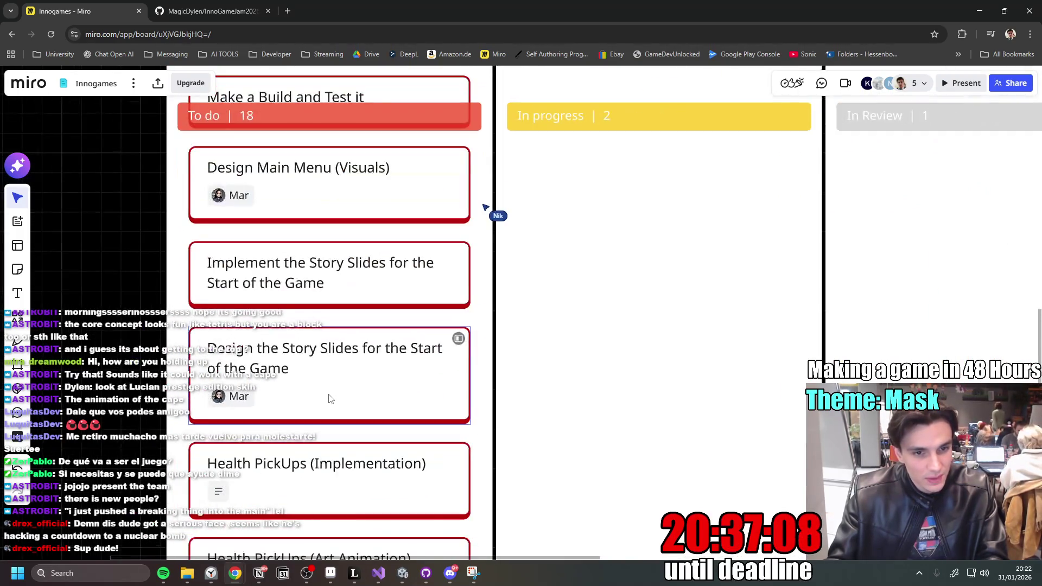